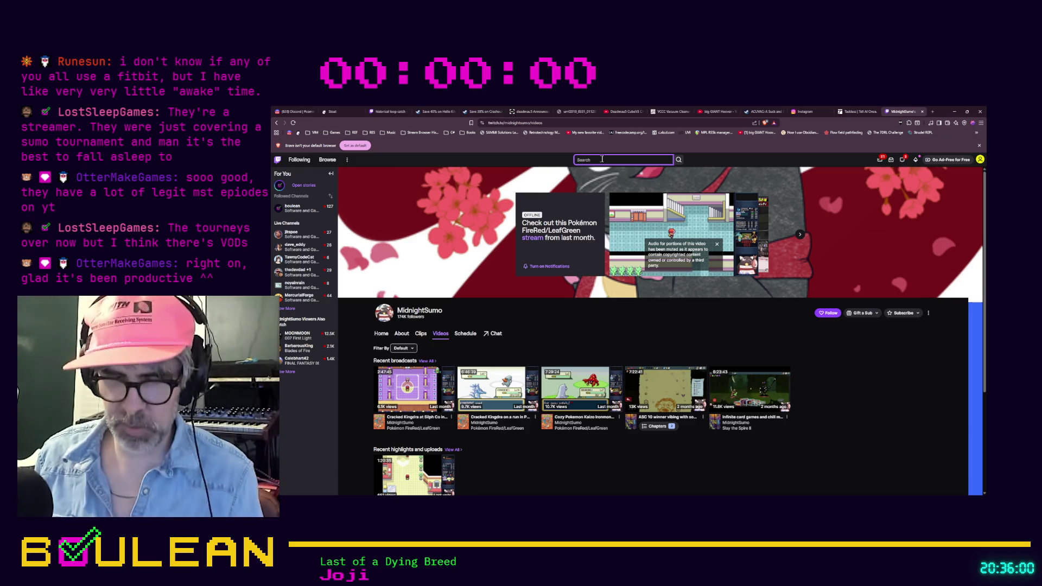
Search Twitch for 't90' and open the live T90Official channel from the suggestions.
type("t90")
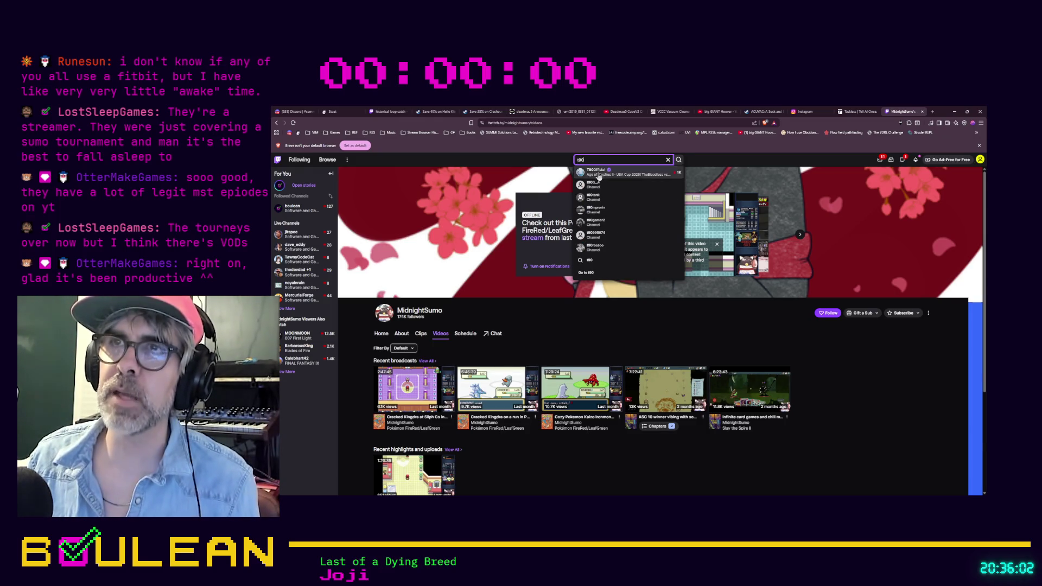
left_click(597, 173)
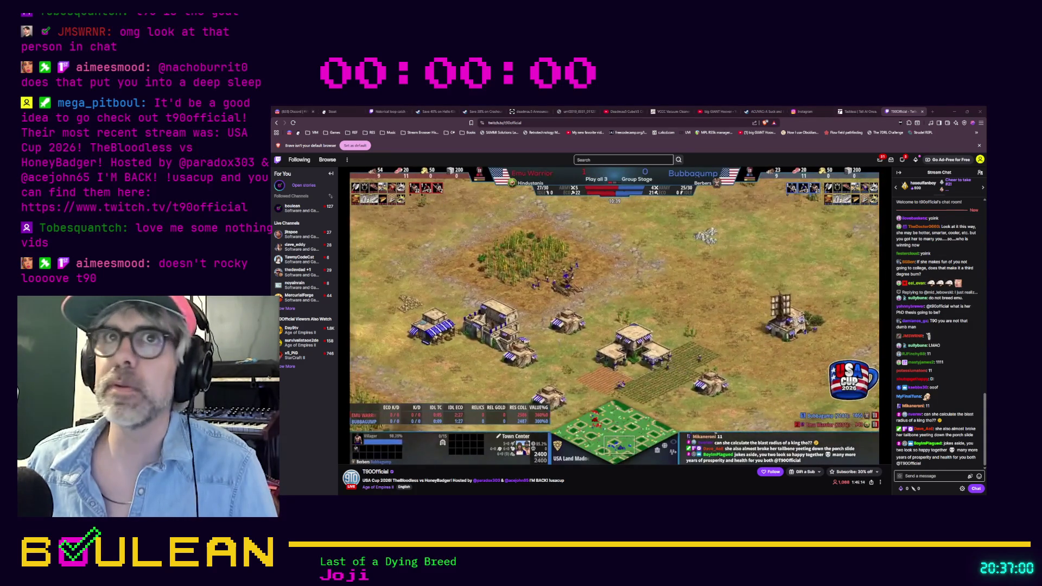
Return to the offline channel's videos page, follow it, and bring up the Godot game-dev stream.
key("alt+Left")
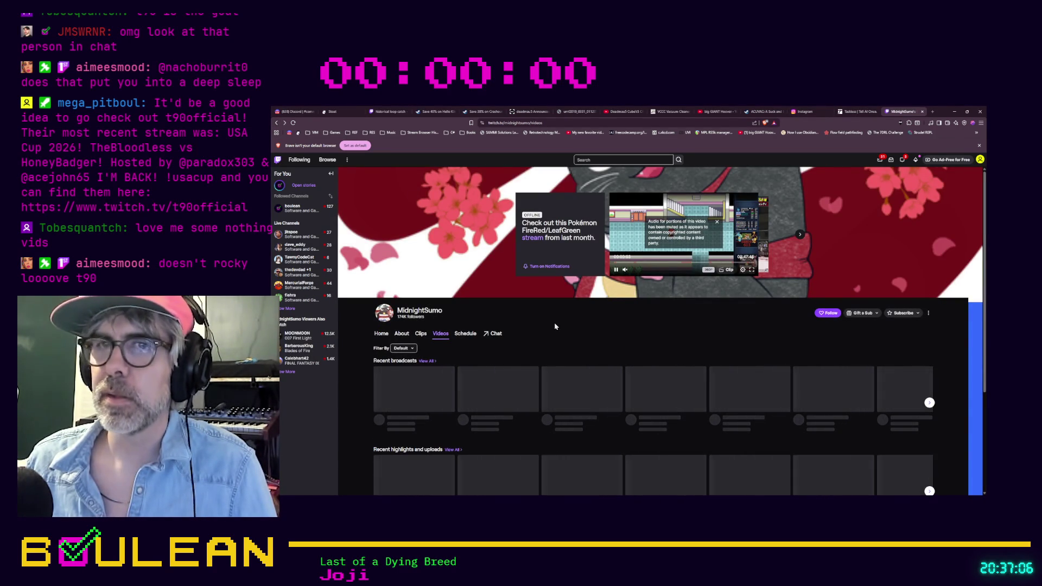
left_click(529, 122)
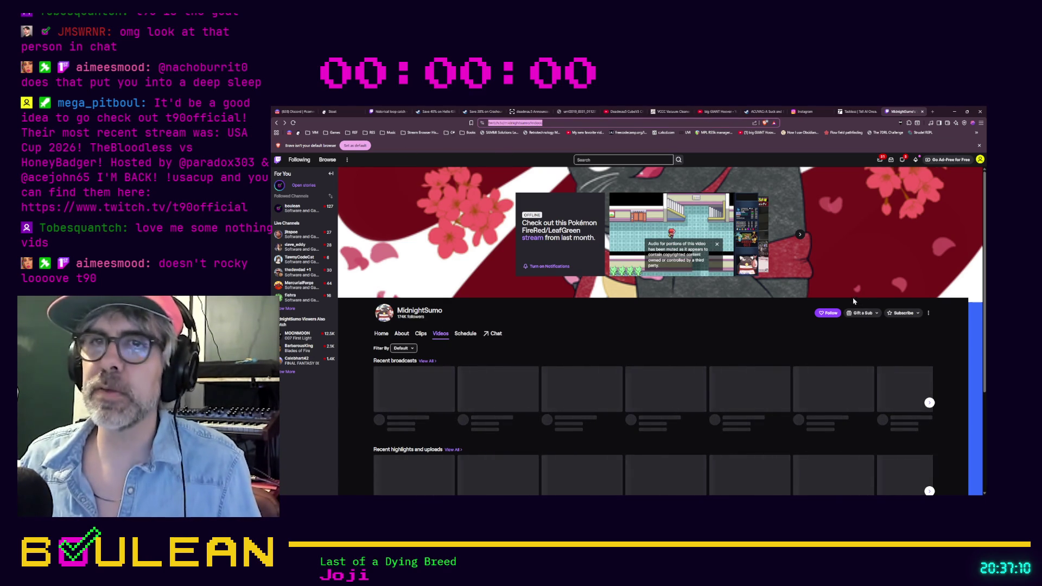
left_click(827, 313)
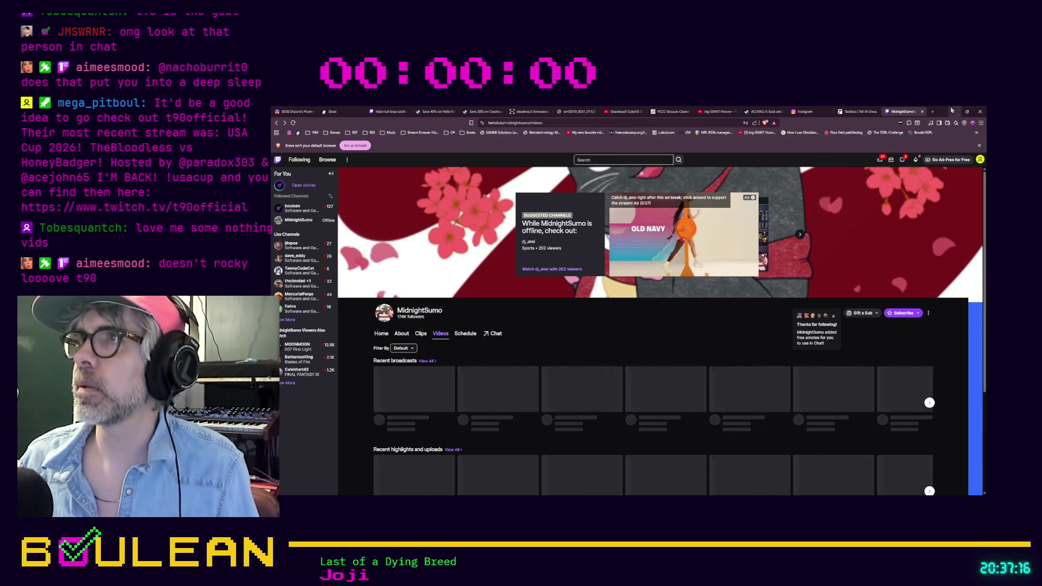
left_click(951, 110)
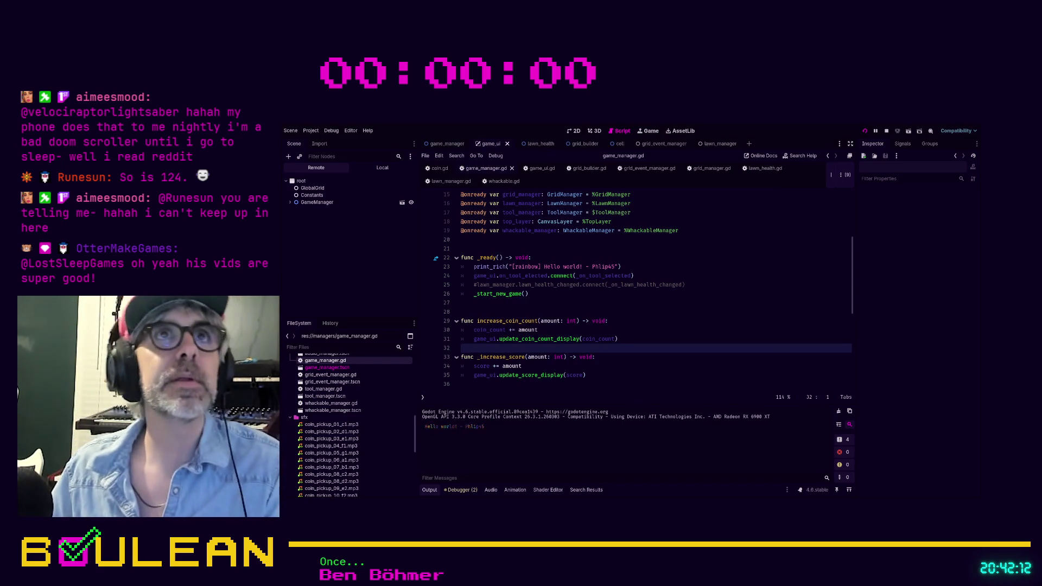
Run the whack-a-mole game, whack the bottom-middle and middle-left apple tiles, then stop it.
key("F5")
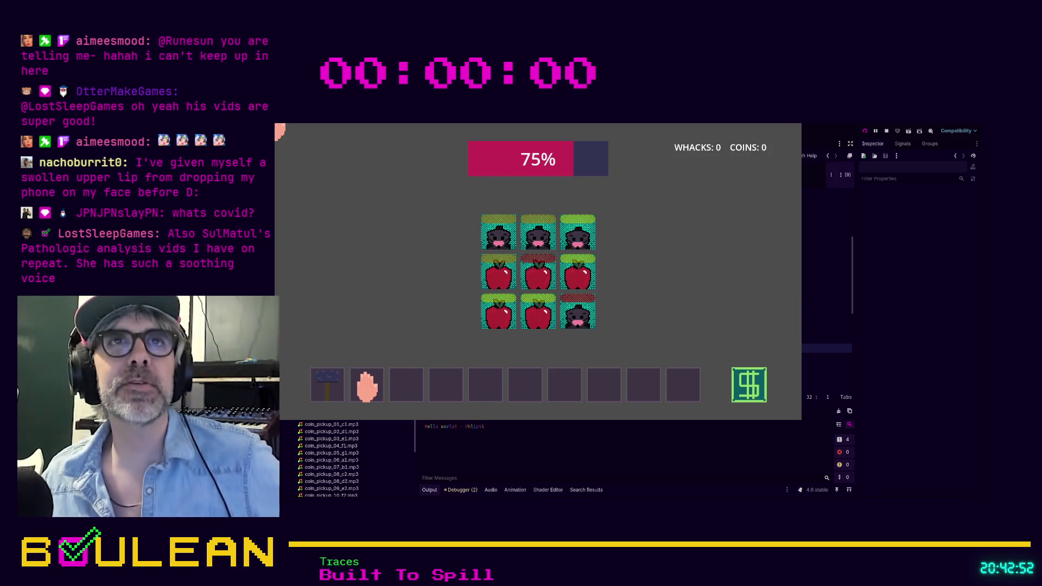
left_click(537, 312)
left_click(537, 309)
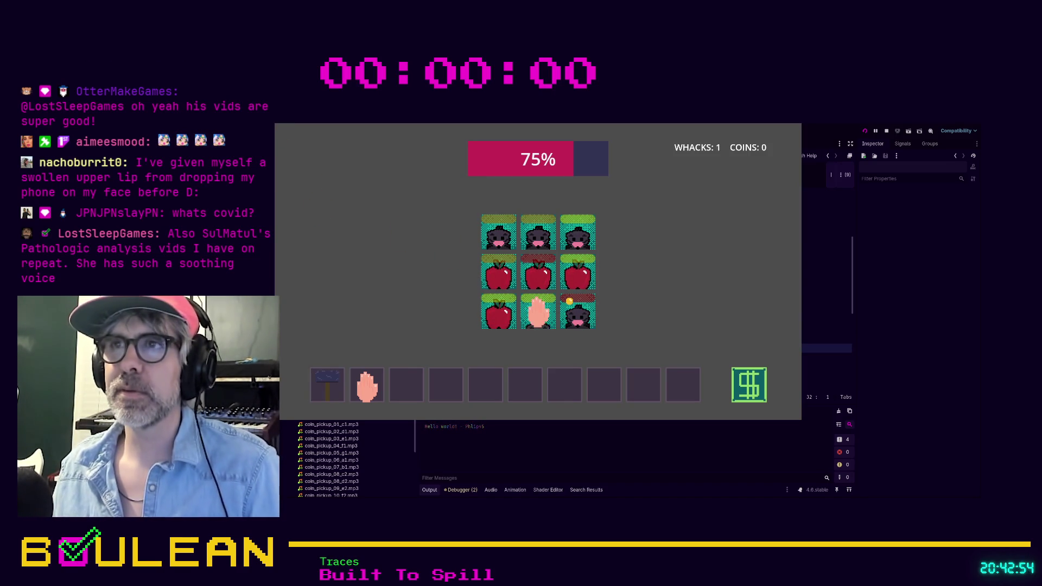
left_click(538, 306)
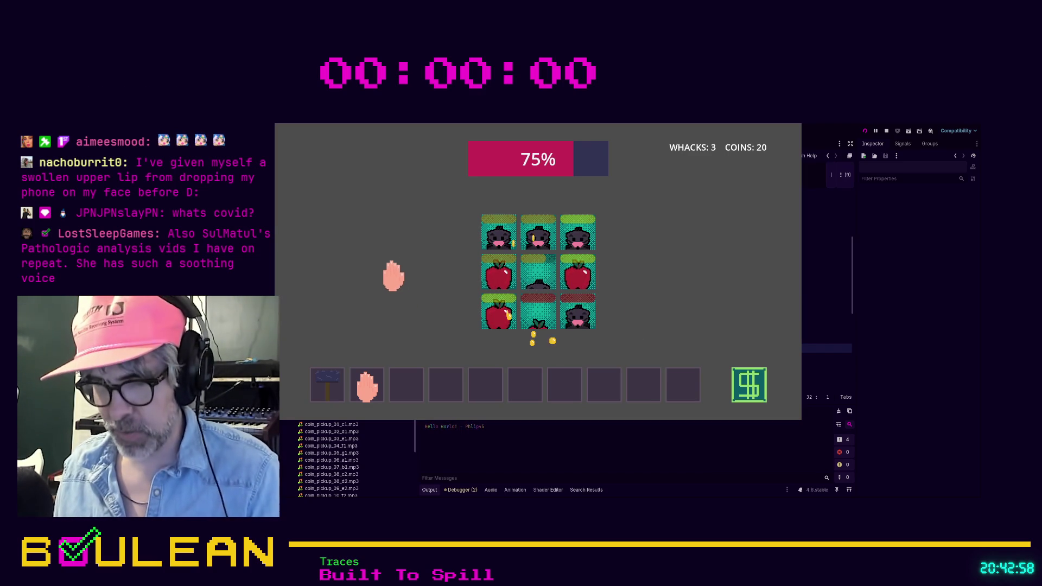
left_click(501, 266)
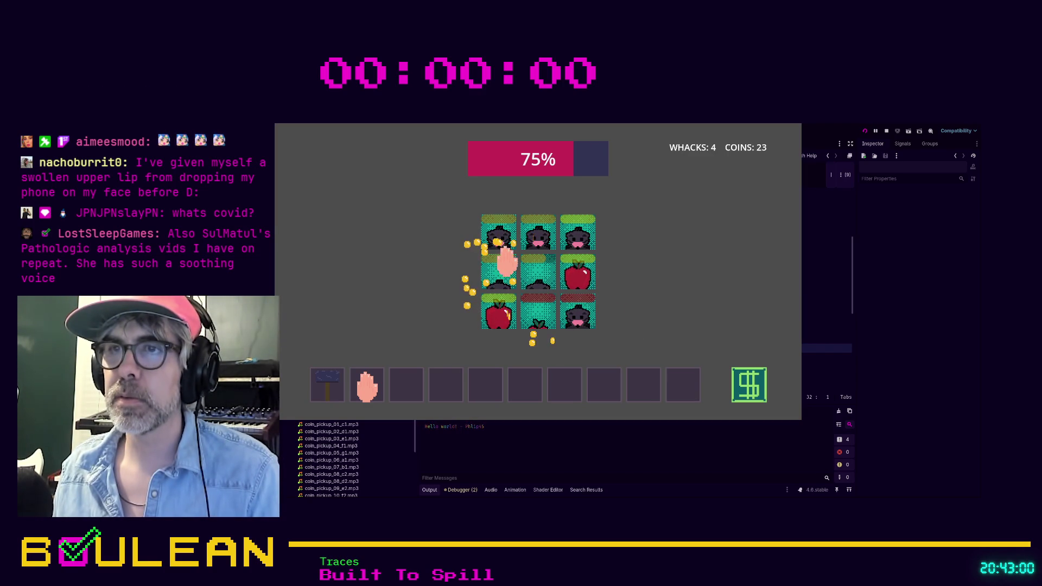
key("F8")
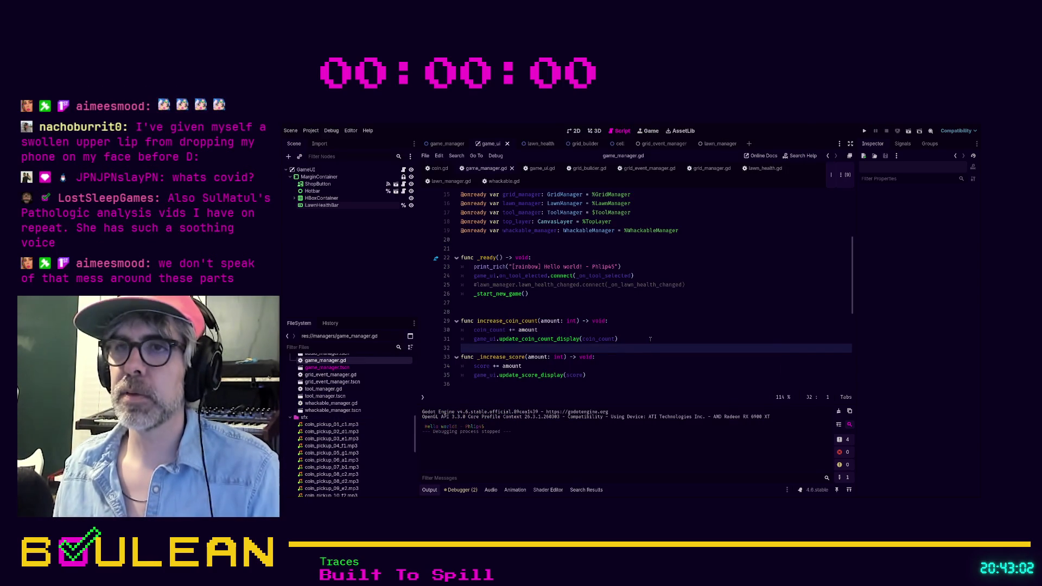
left_click(650, 338)
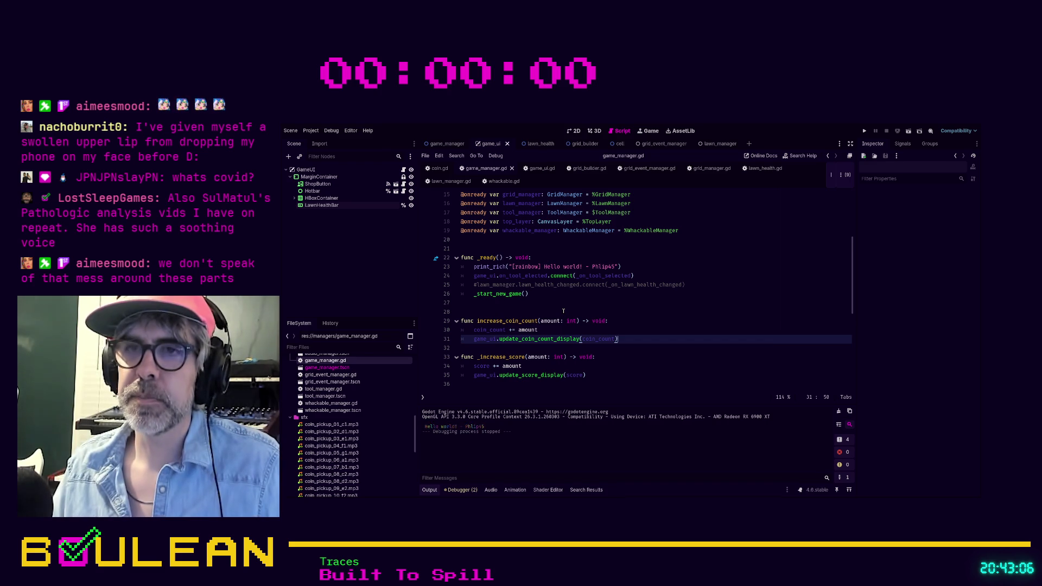
scroll(563, 311, "down", 1)
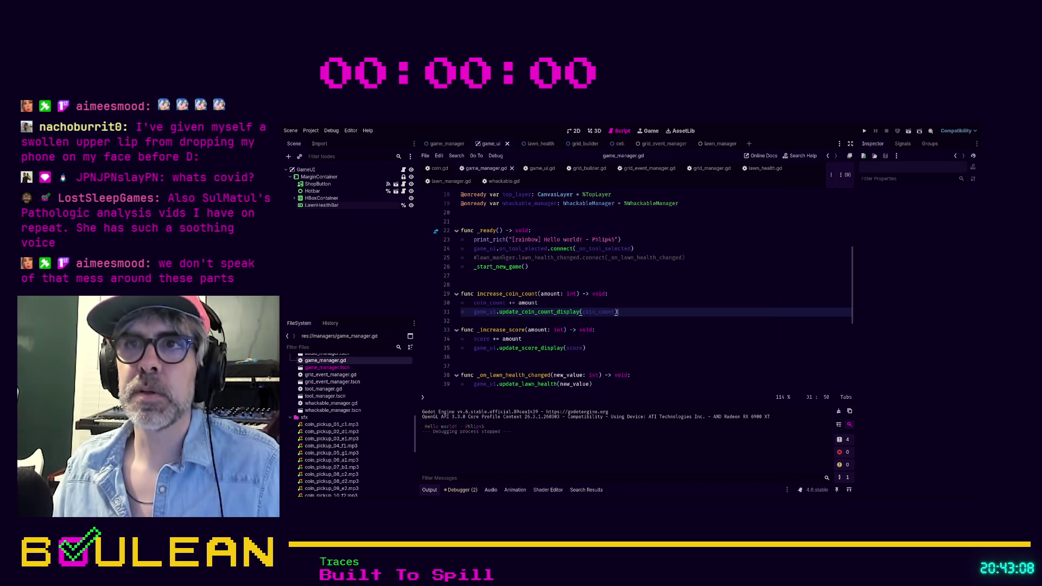
scroll(639, 228, "up", 2)
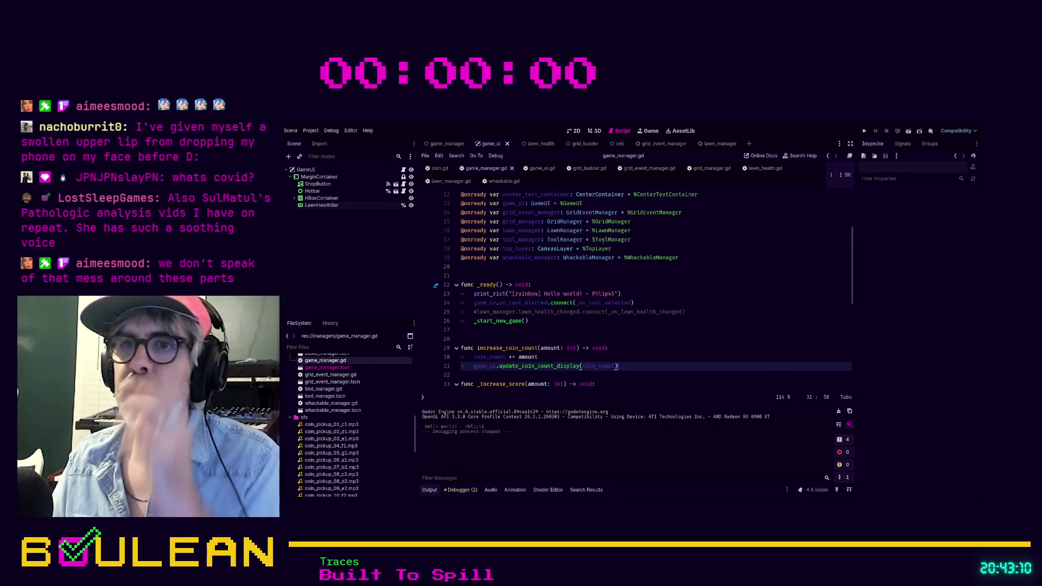
scroll(607, 257, "down", 2)
scroll(606, 262, "down", 6)
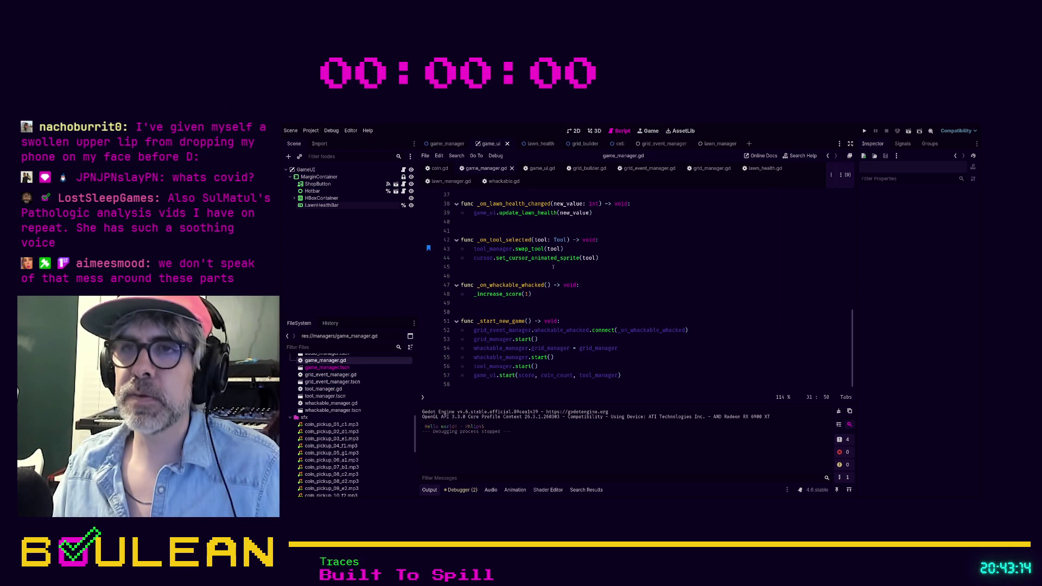
left_click(579, 302)
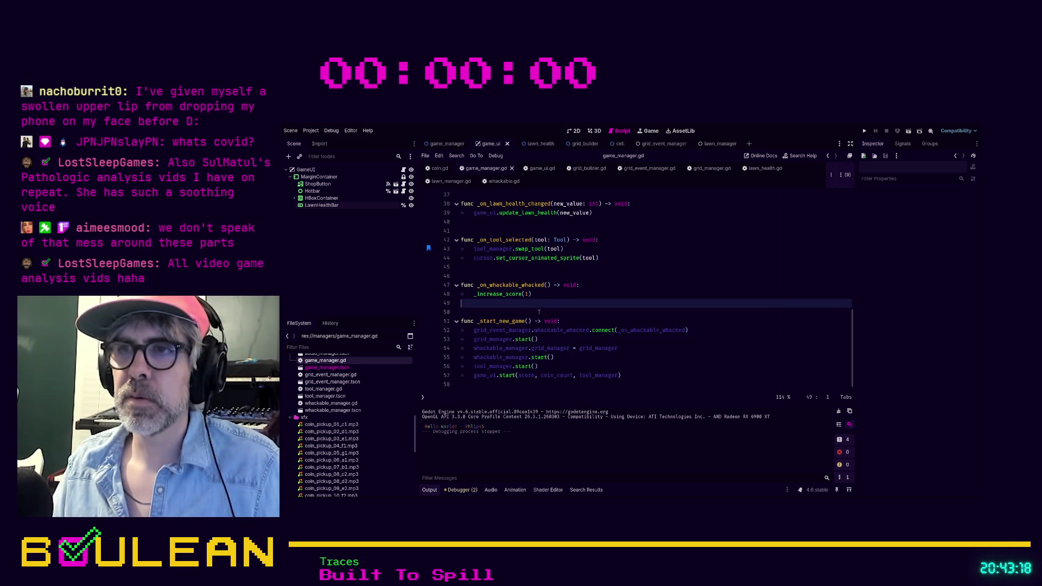
scroll(589, 318, "up", 7)
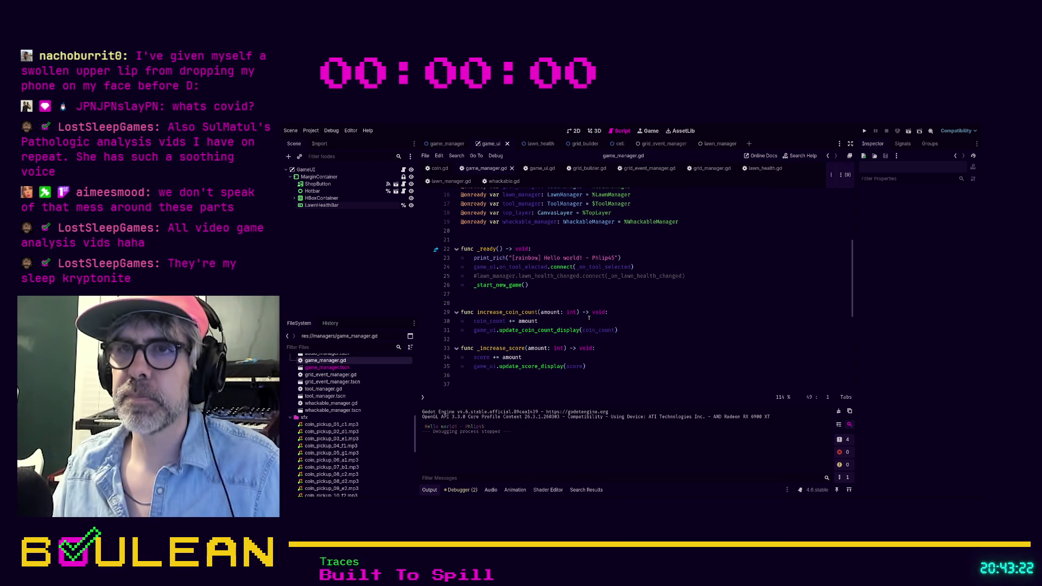
scroll(589, 318, "up", 5)
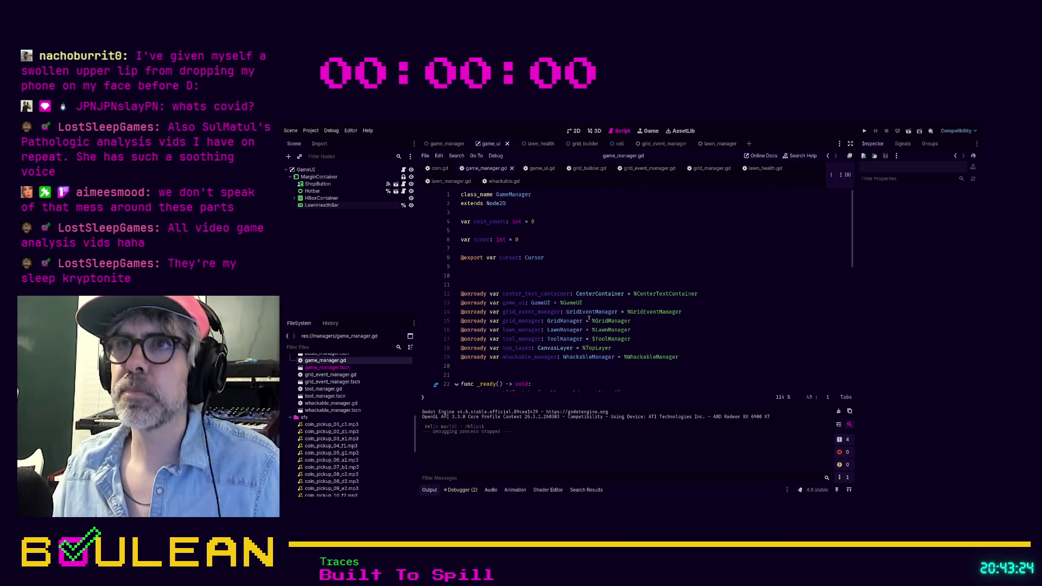
scroll(588, 318, "down", 11)
scroll(557, 308, "down", 1)
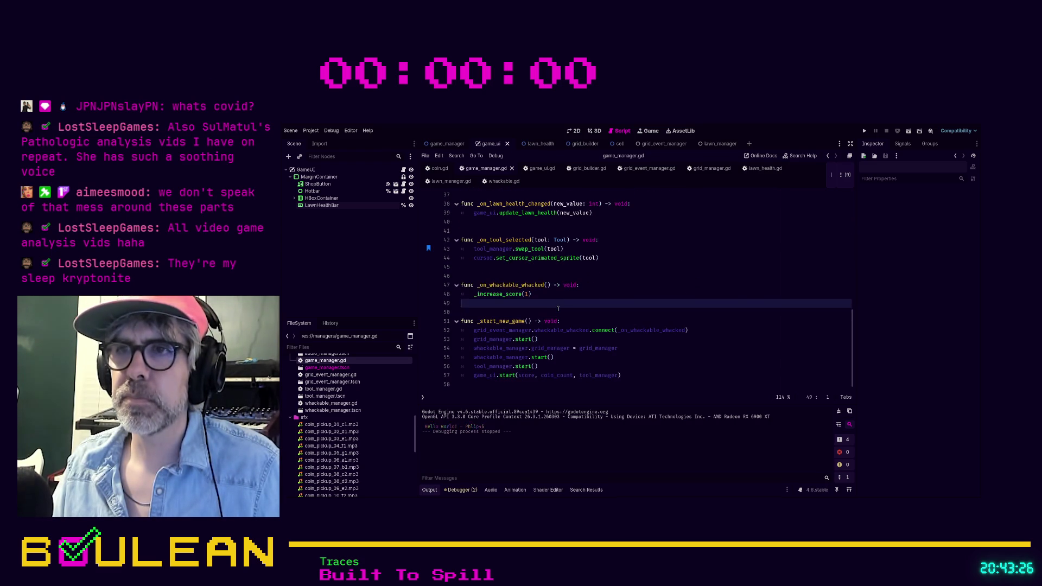
scroll(557, 308, "up", 5)
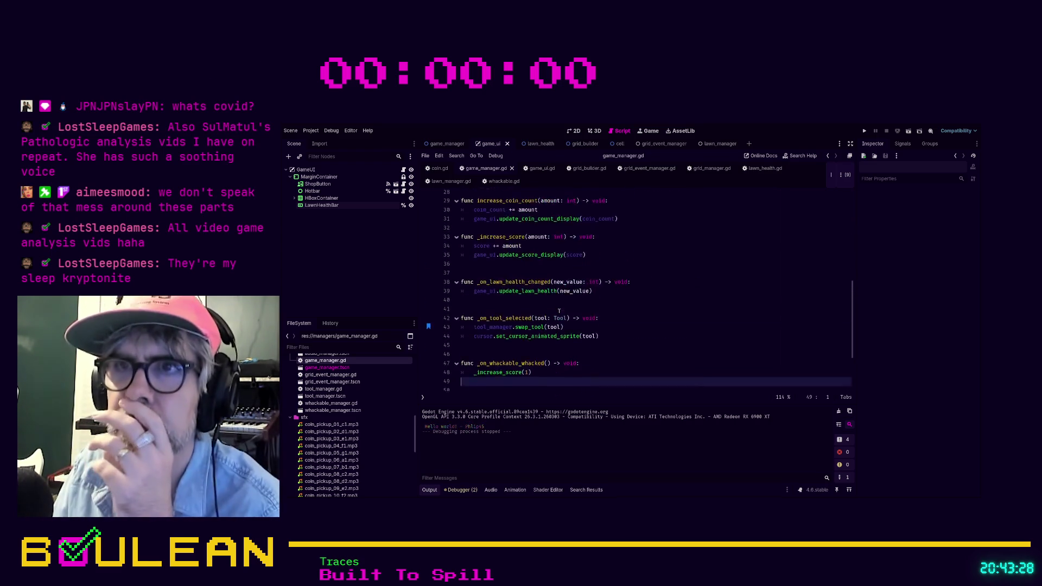
scroll(558, 311, "down", 5)
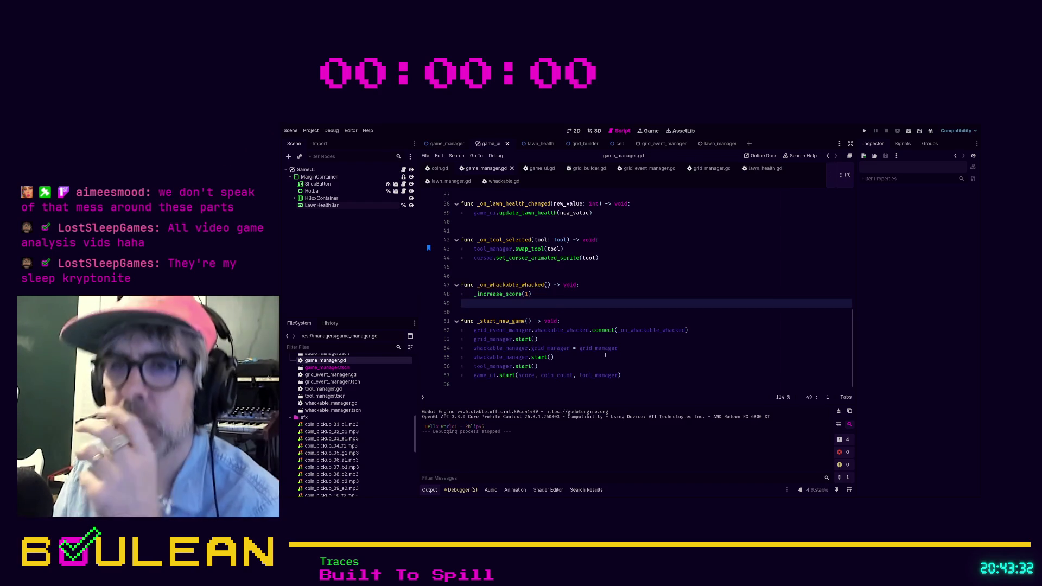
Insert lawn_manager.lawn_health before tool_manager as an argument in the game_ui.start() call on line 57.
left_click(580, 378)
type("law")
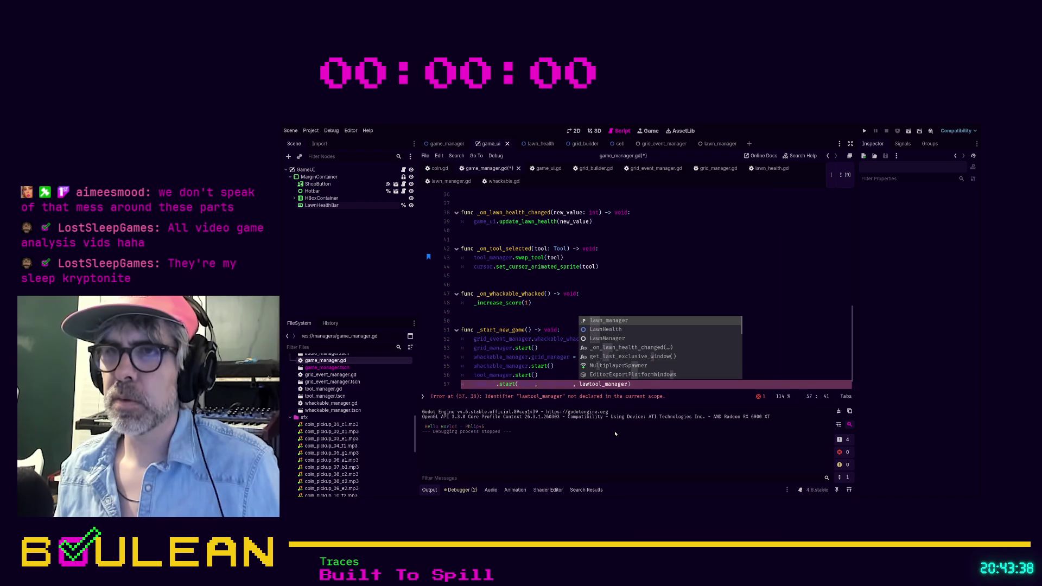
key("Escape")
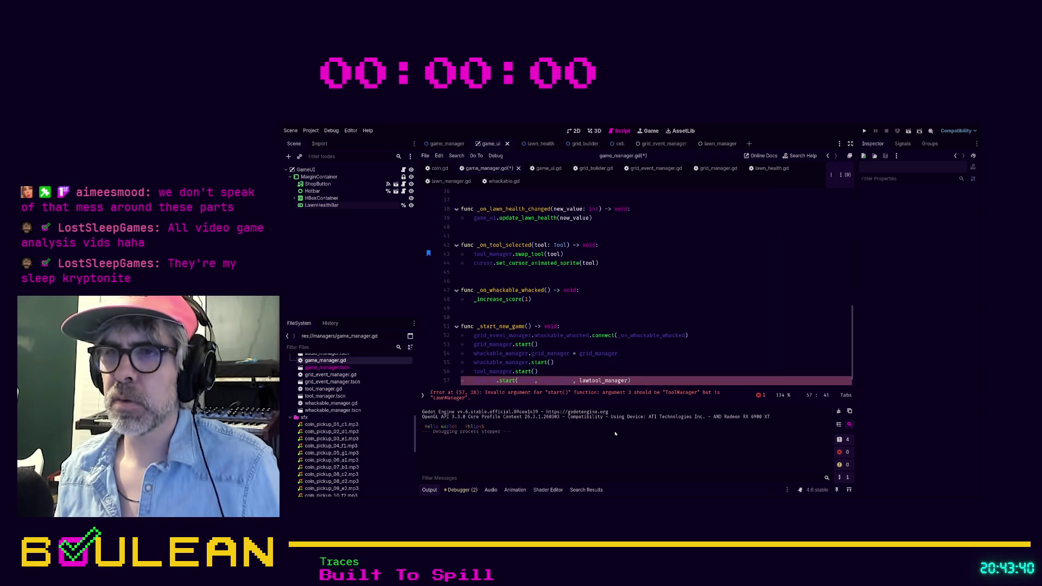
key("BackSpace")
key("BackSpace")
key("BackSpace")
key("Left")
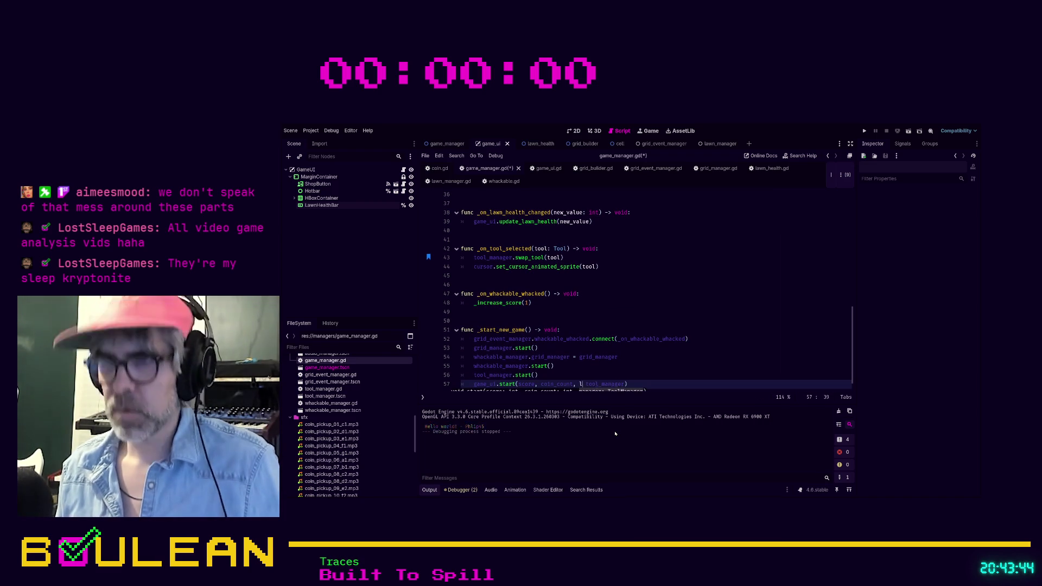
type("lawn_")
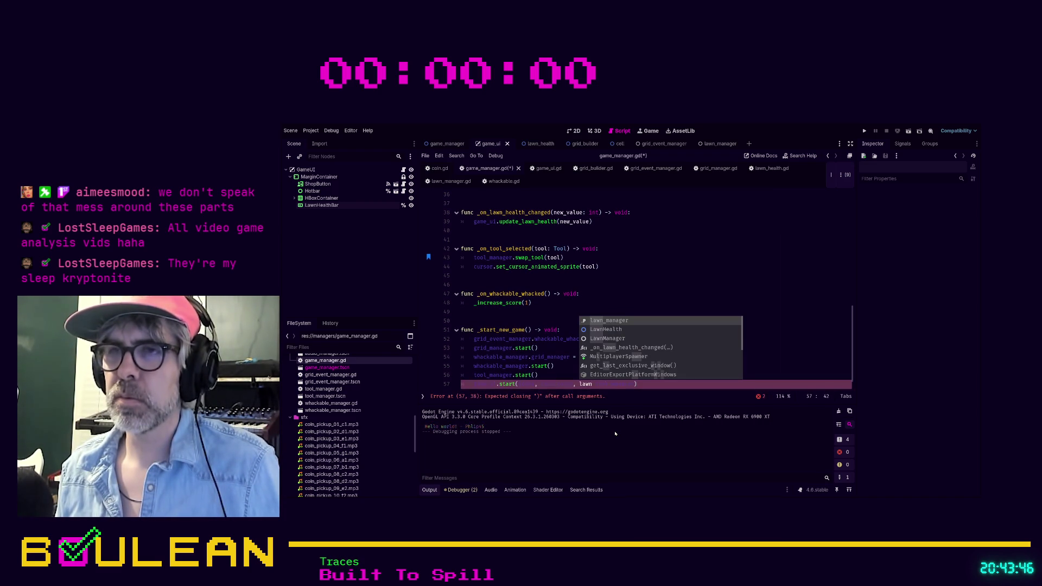
key("Return")
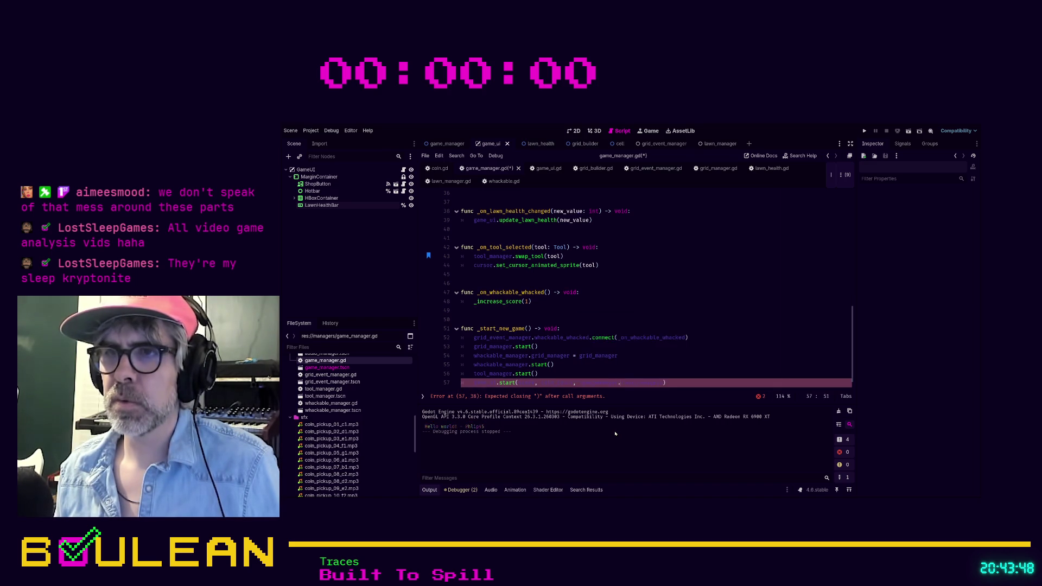
type(".la")
key("Return")
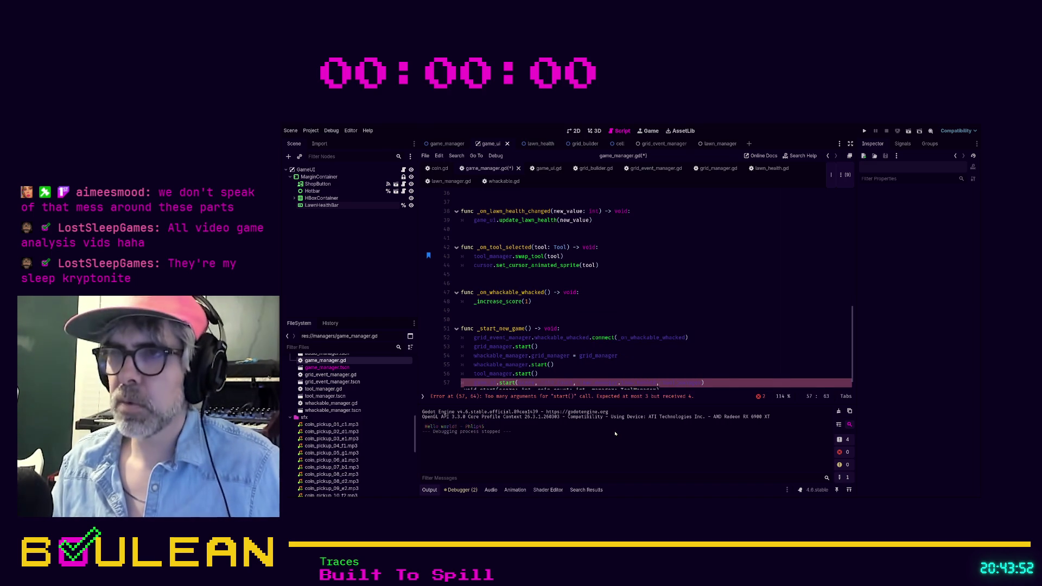
left_click(717, 357)
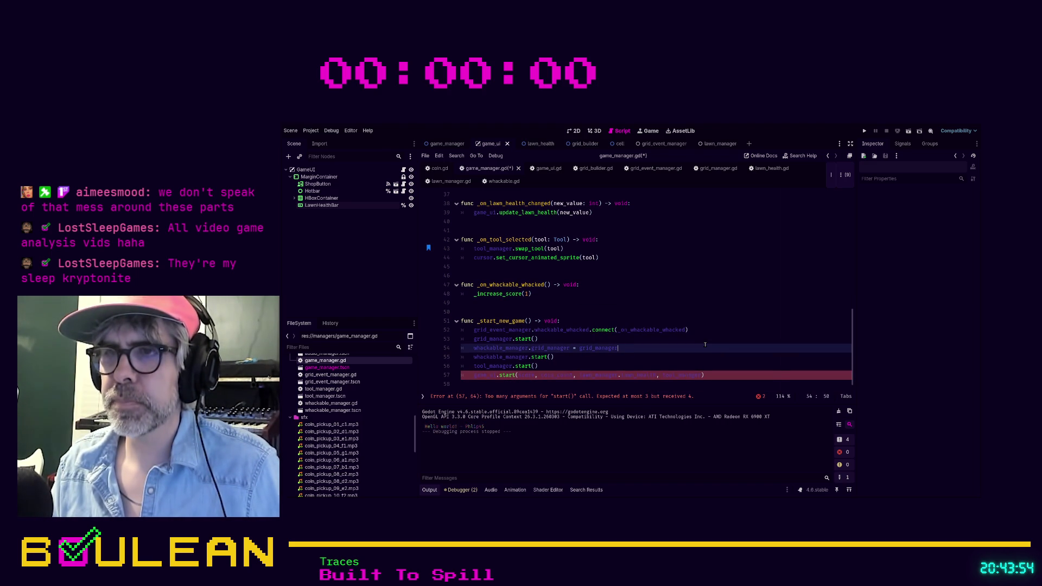
left_click(508, 376)
In game_ui.gd, add a lawn_health: int parameter to start() and call update_lawn_health(lawn_health), then save.
left_click(507, 376, "ctrl")
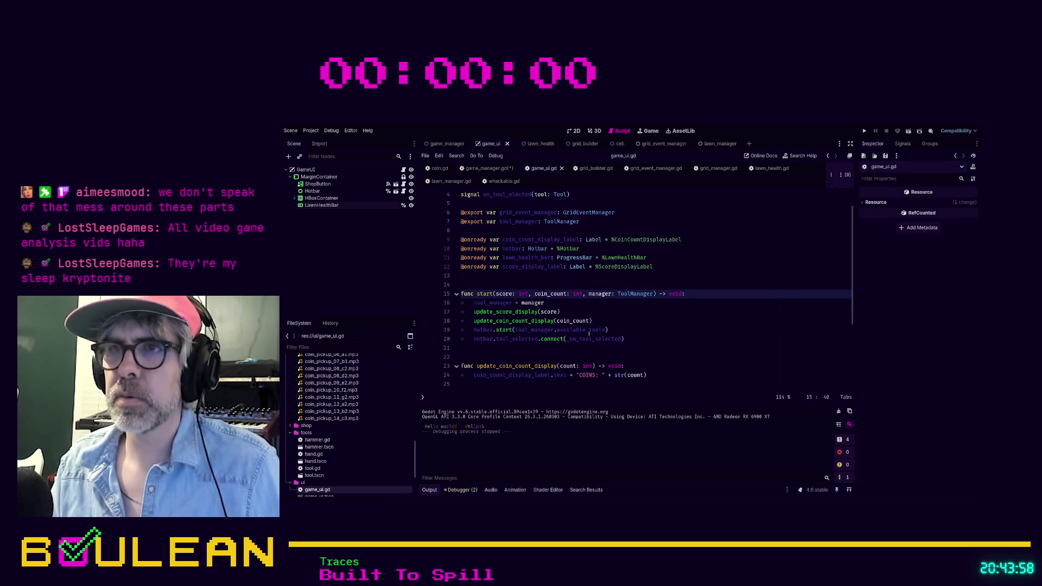
type("lawn_ ")
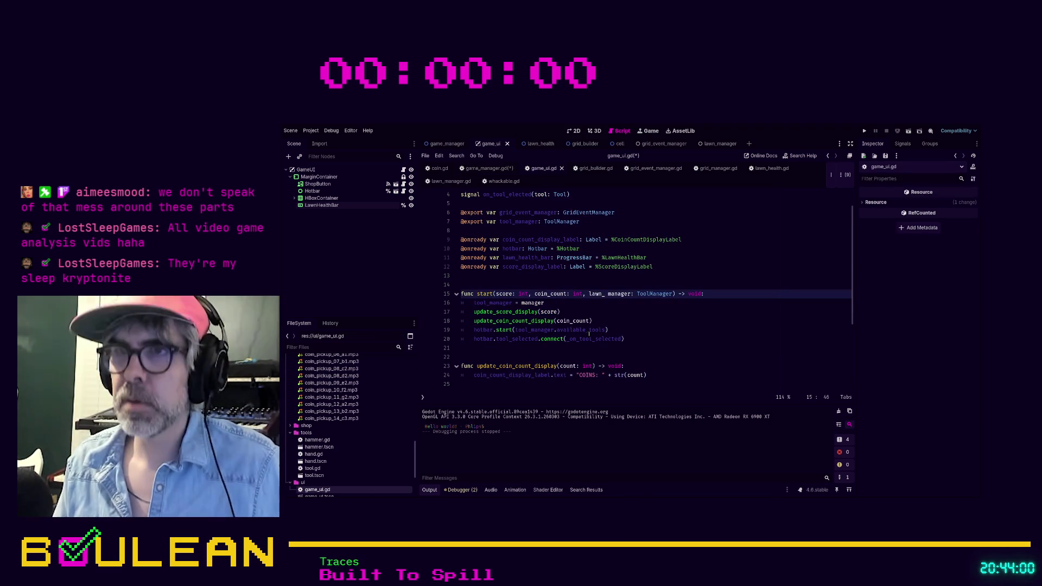
type("health")
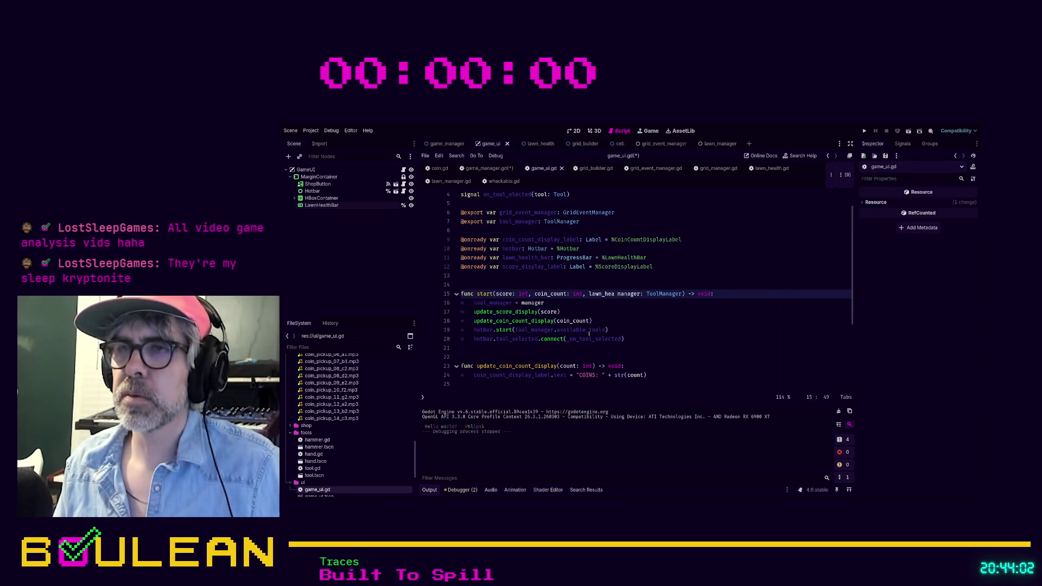
type(":")
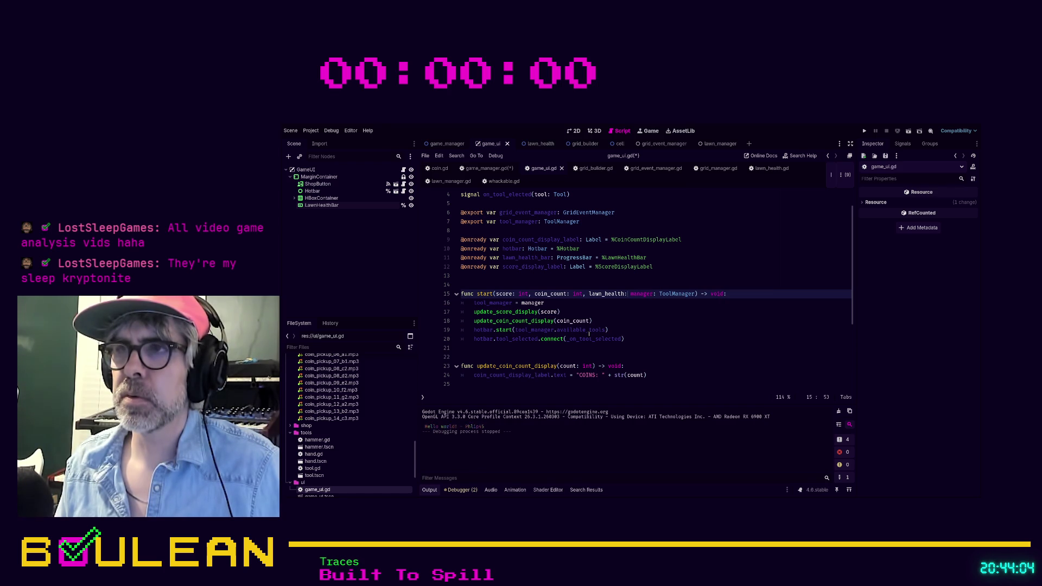
type(" int,")
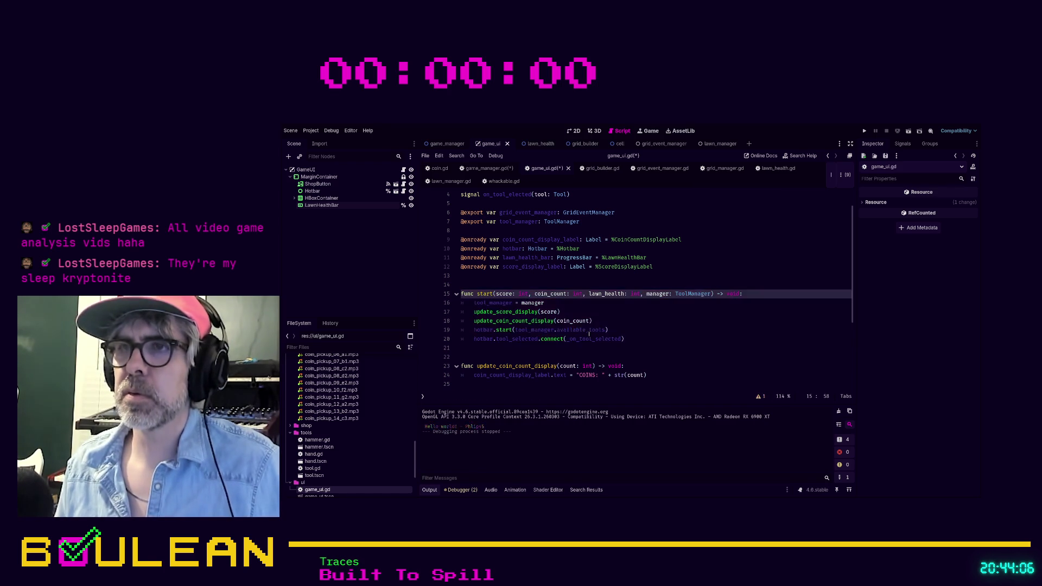
left_click(609, 330)
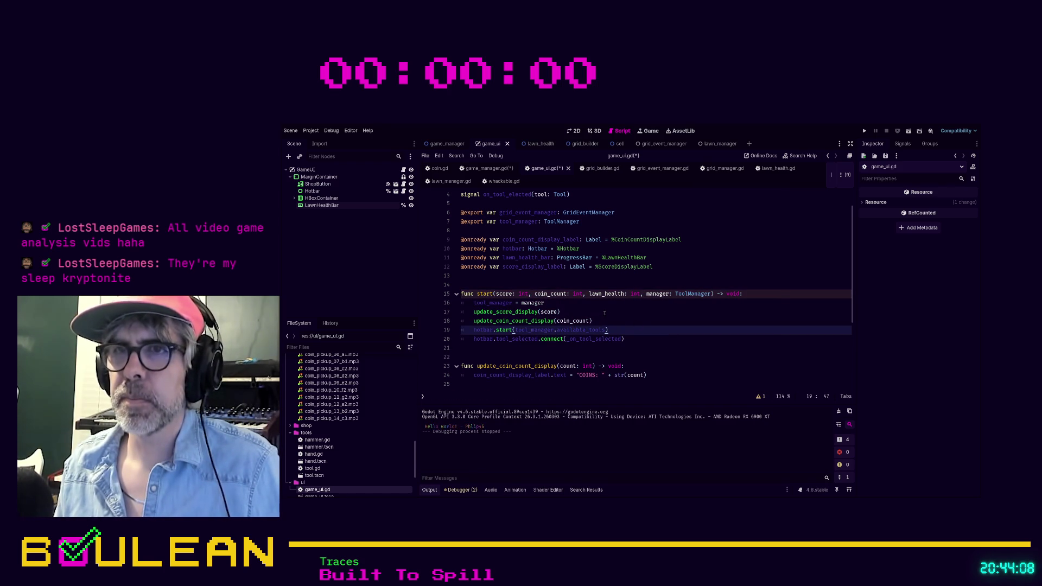
left_click(629, 321)
key("Return")
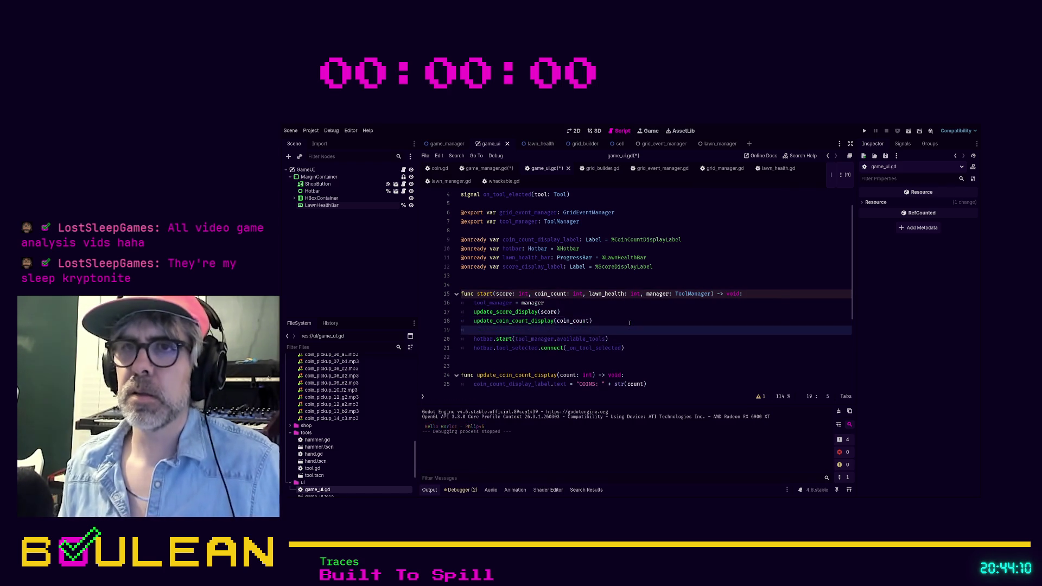
type("update_law")
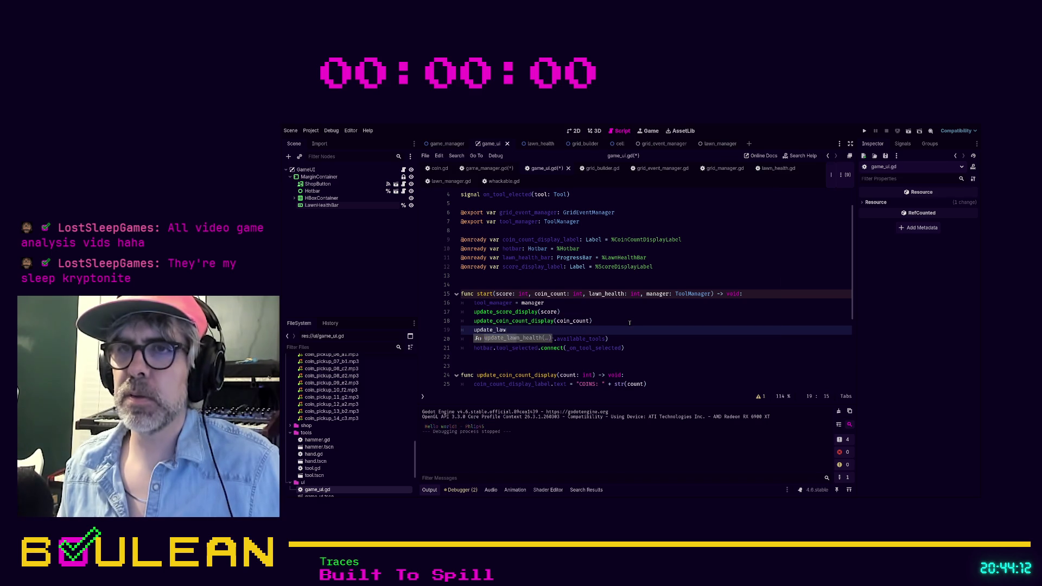
key("Return")
type("lawn")
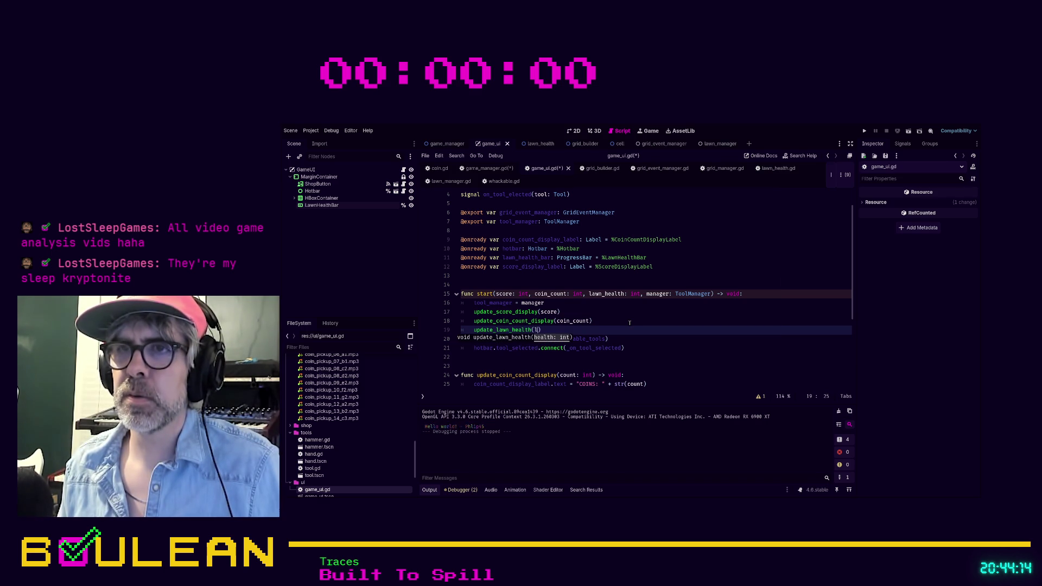
type("_health")
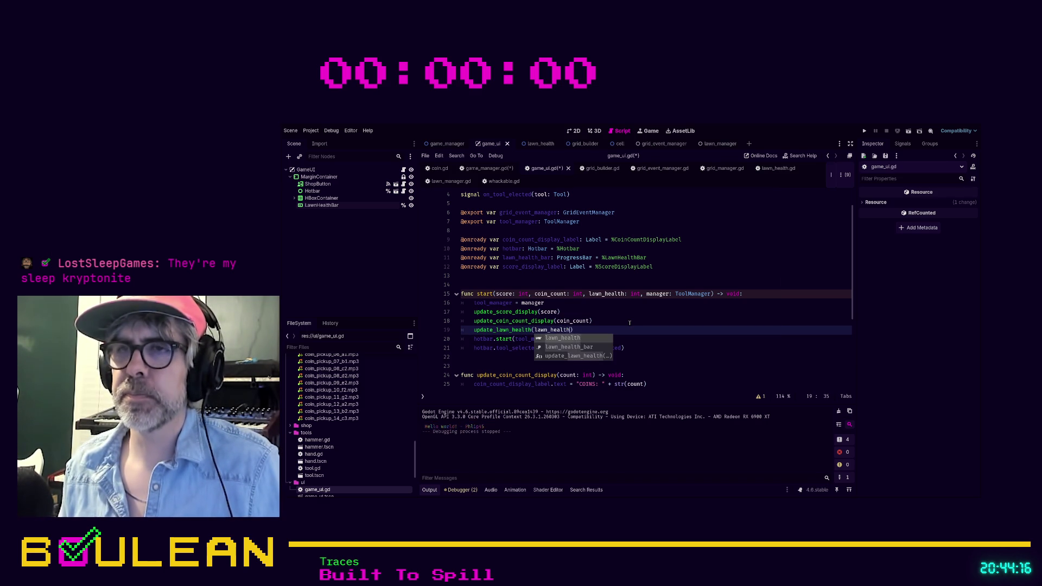
left_click(629, 323)
key("ctrl+s")
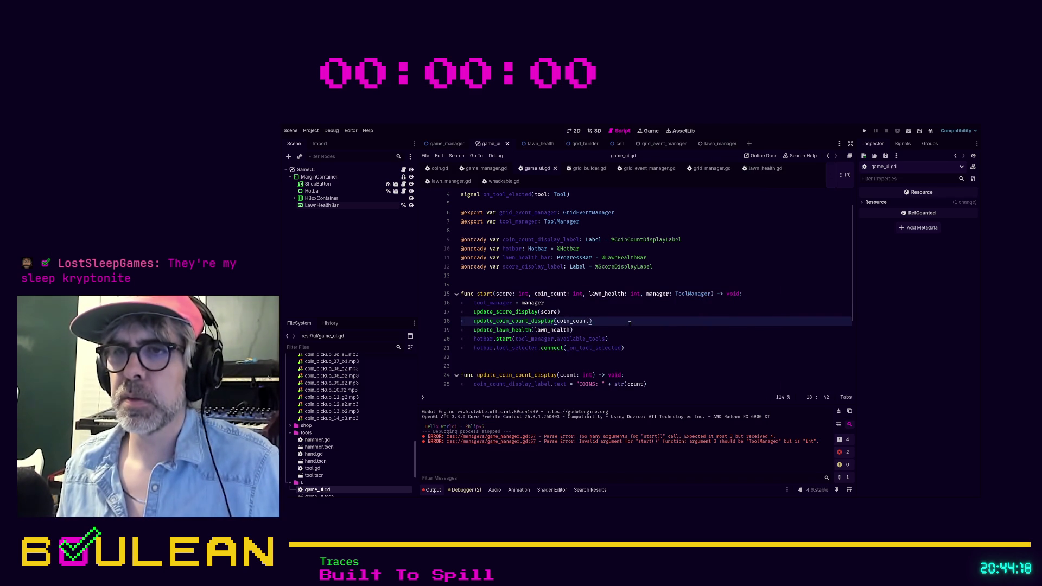
Follow the game_manager.gd error to the lawn_health definition in lawn_manager.gd.
left_click(510, 442)
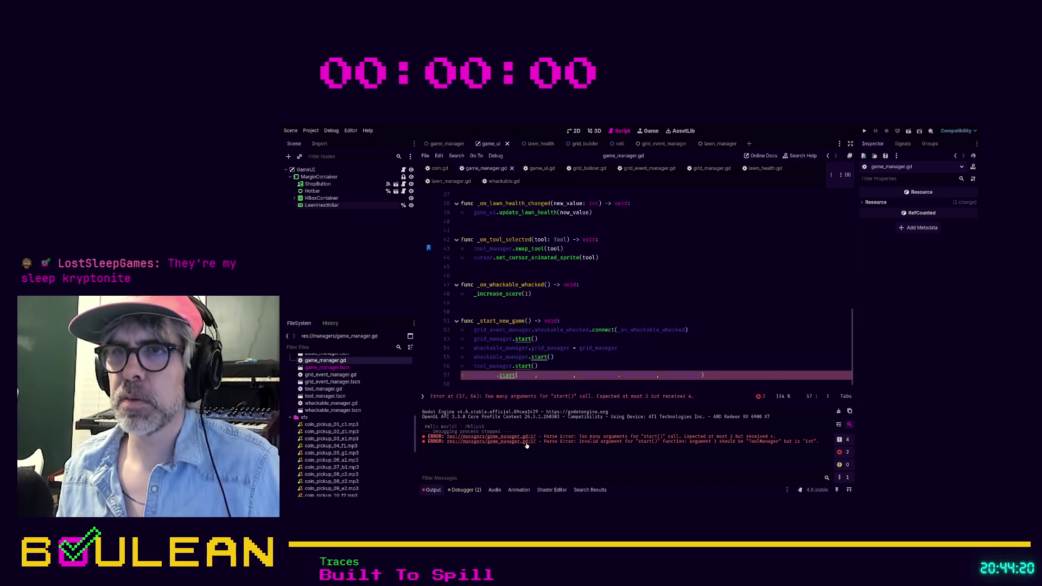
left_click(600, 365)
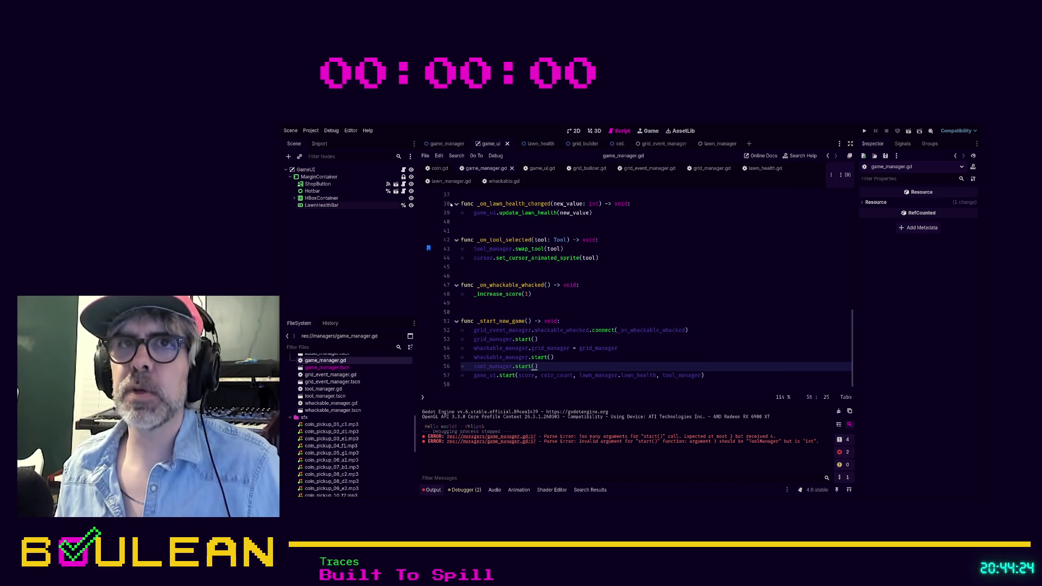
left_click(638, 375, "ctrl")
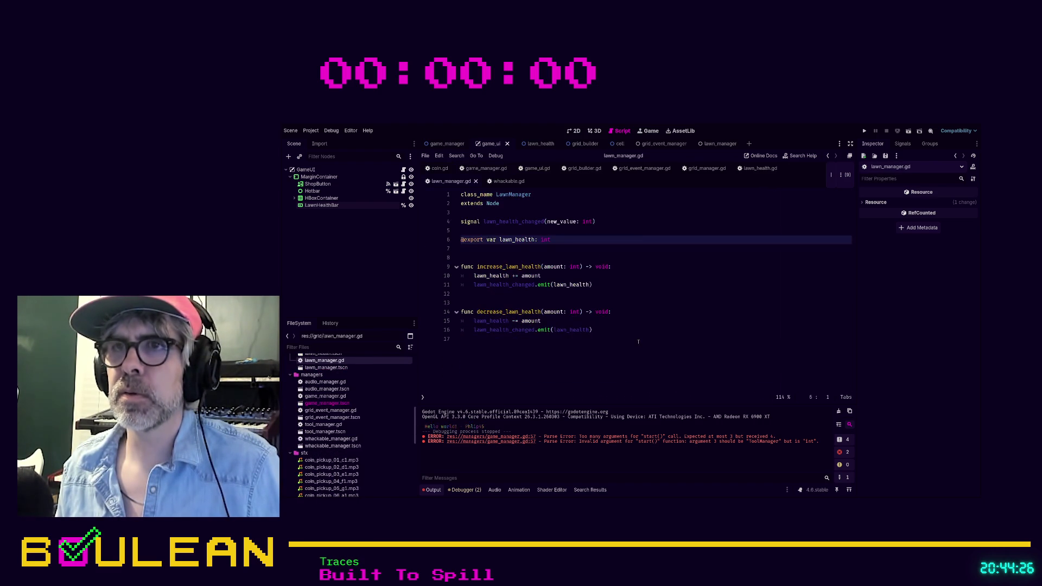
Set the LawnManager node's Lawn Health to 32 in the lawn_manager scene and save it.
left_click(641, 249)
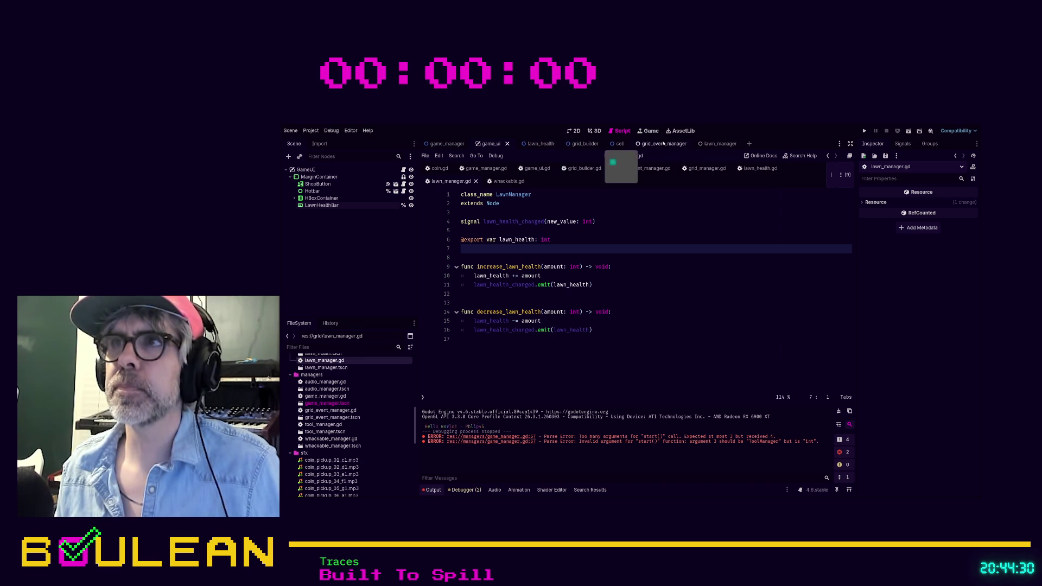
left_click(711, 144)
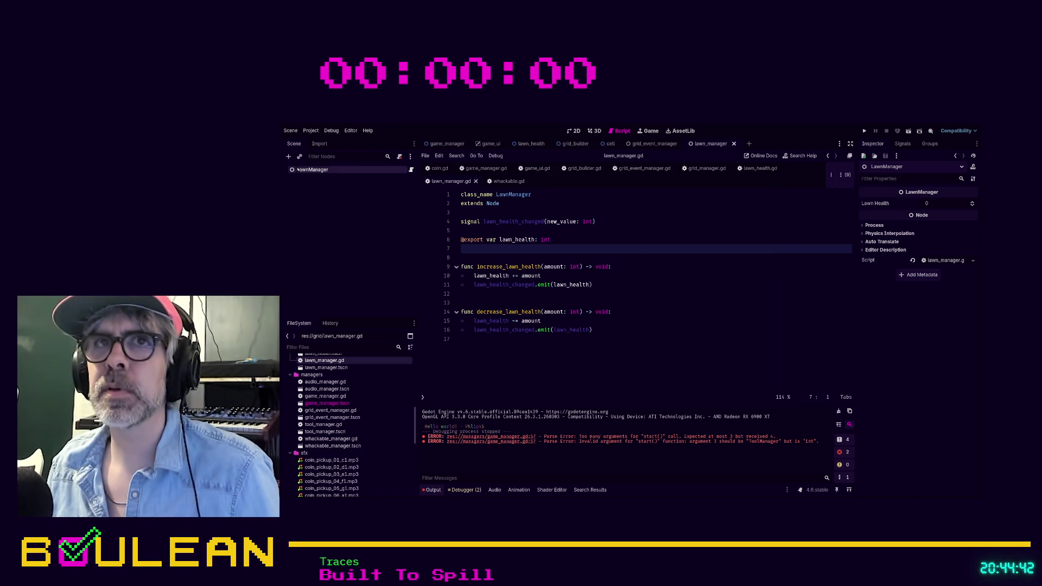
left_click(582, 214)
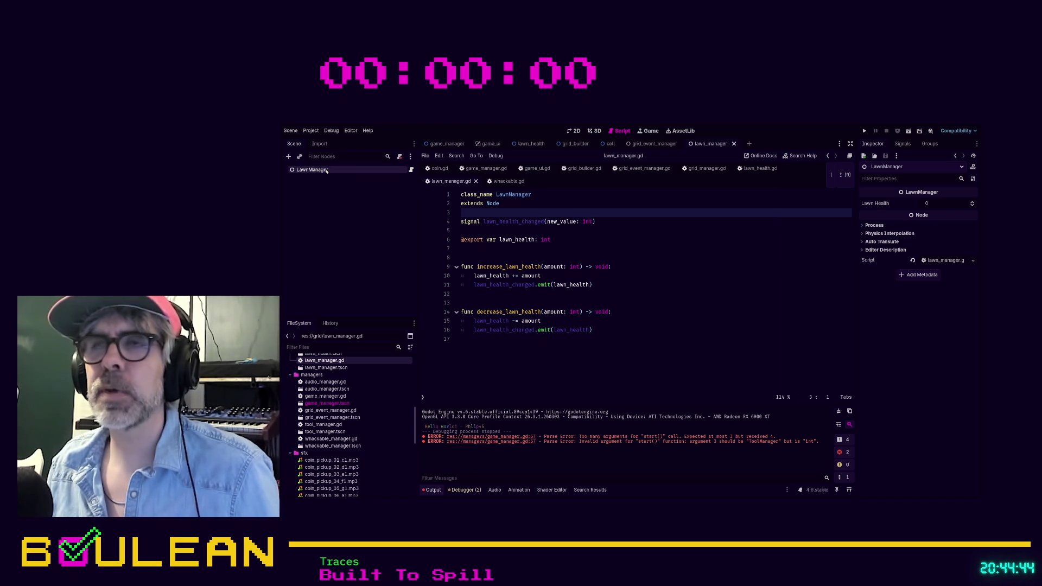
left_click(915, 206)
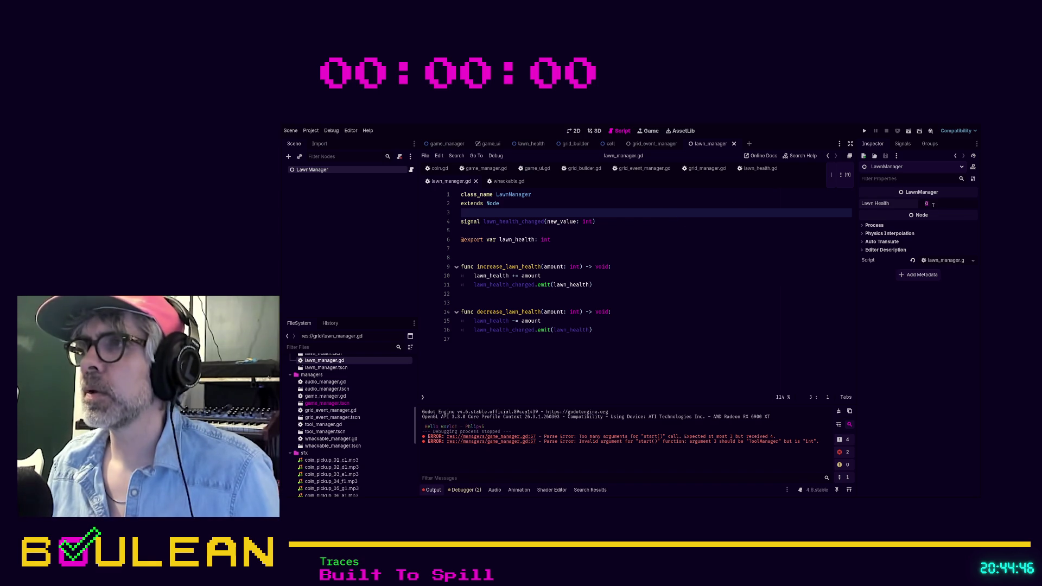
type("32")
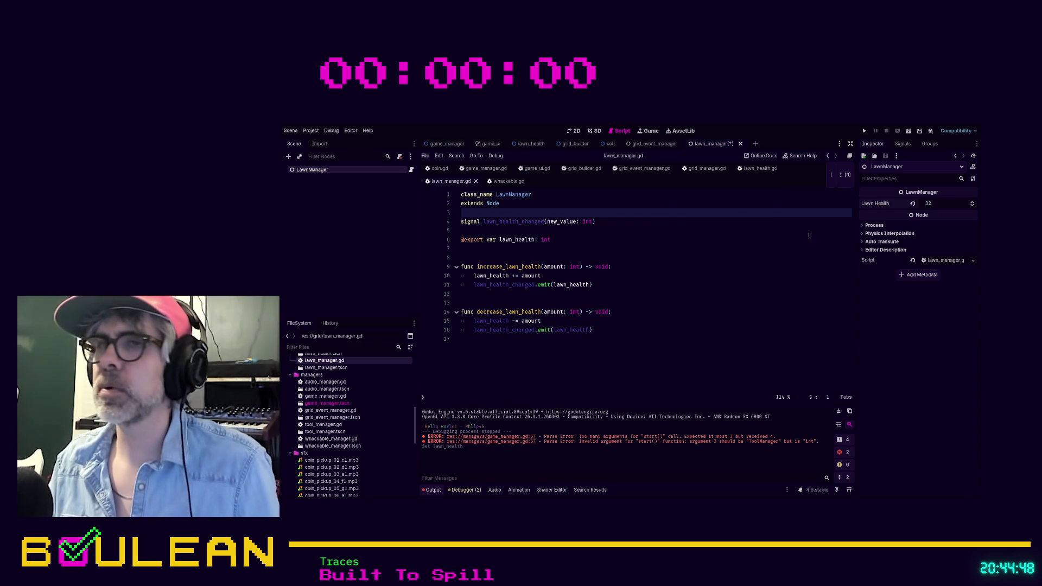
left_click(619, 266)
key("ctrl+s")
Create a new _set_starting_values() -> void function in game_ui.gd.
left_click(536, 168)
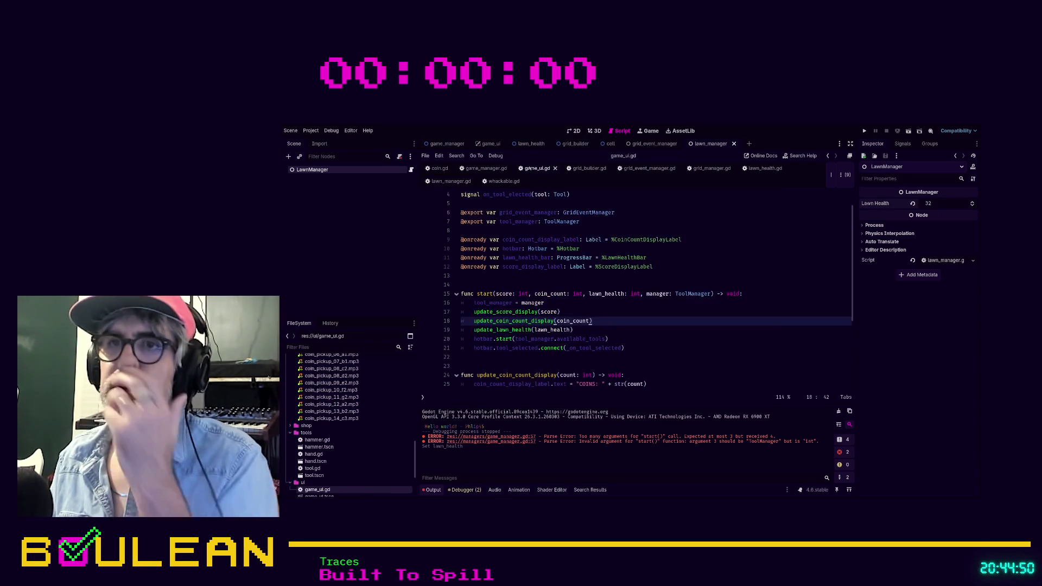
left_click(659, 296)
scroll(651, 304, "down", 2)
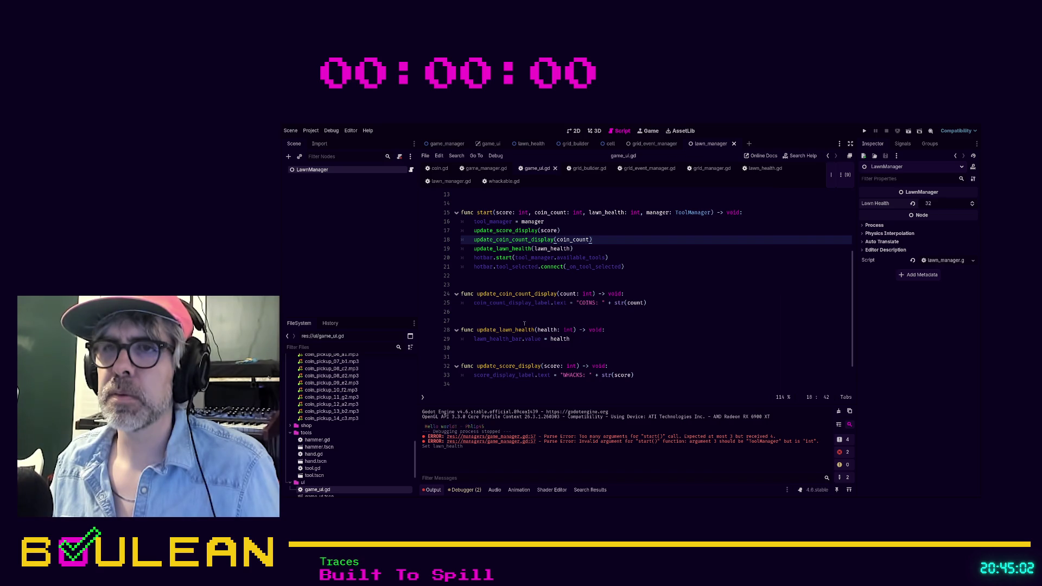
left_click(585, 320)
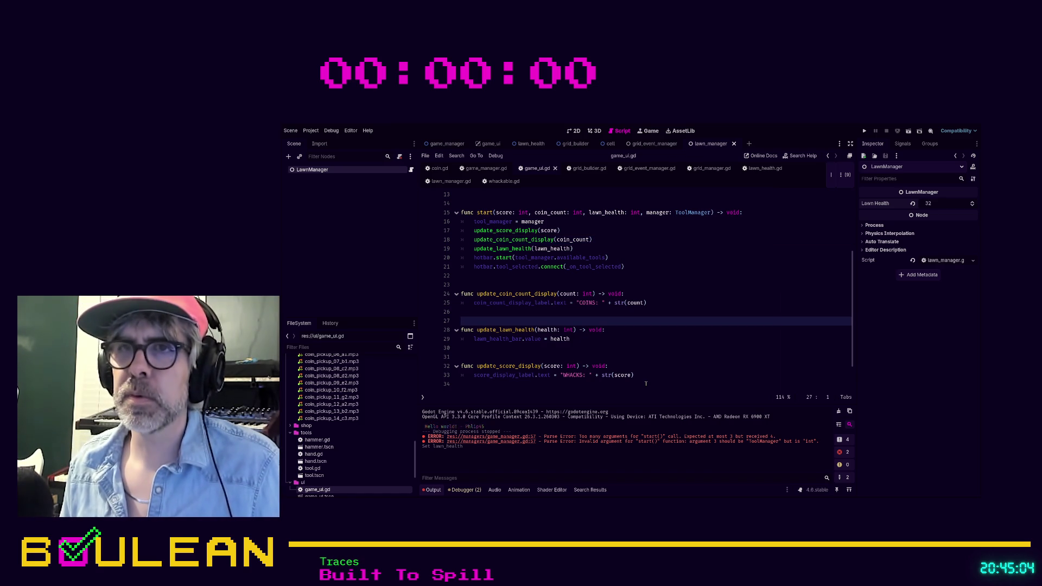
key("Up")
key("Up")
key("Up")
key("Return")
key("Return")
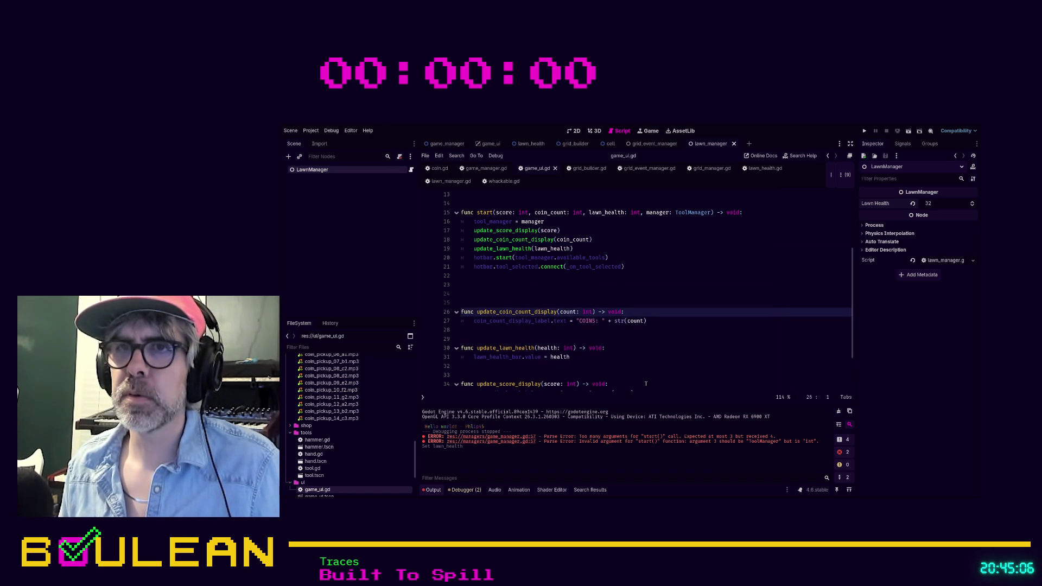
key("Up")
key("Up")
type("func ")
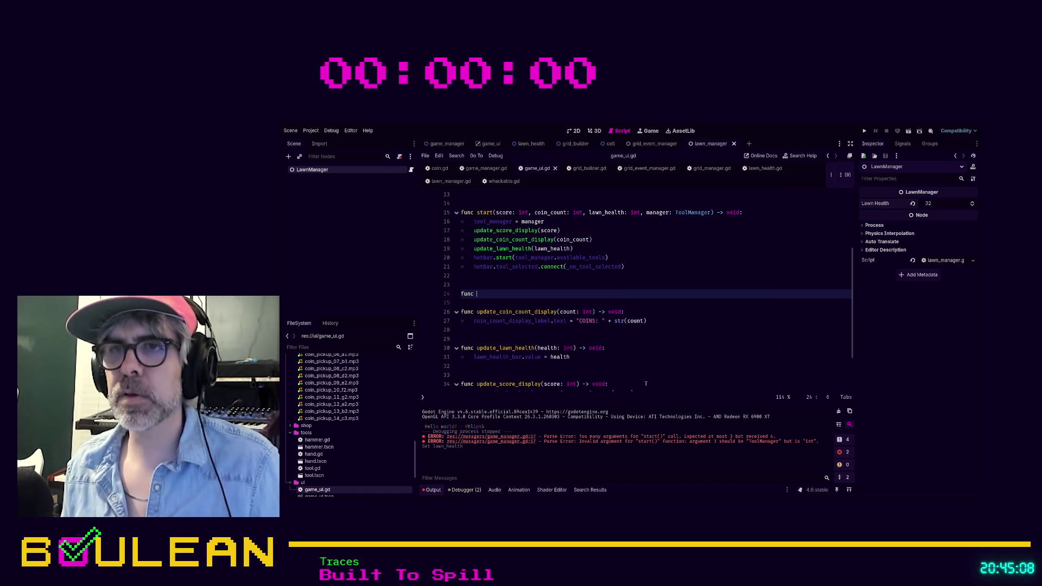
type("_set_starti")
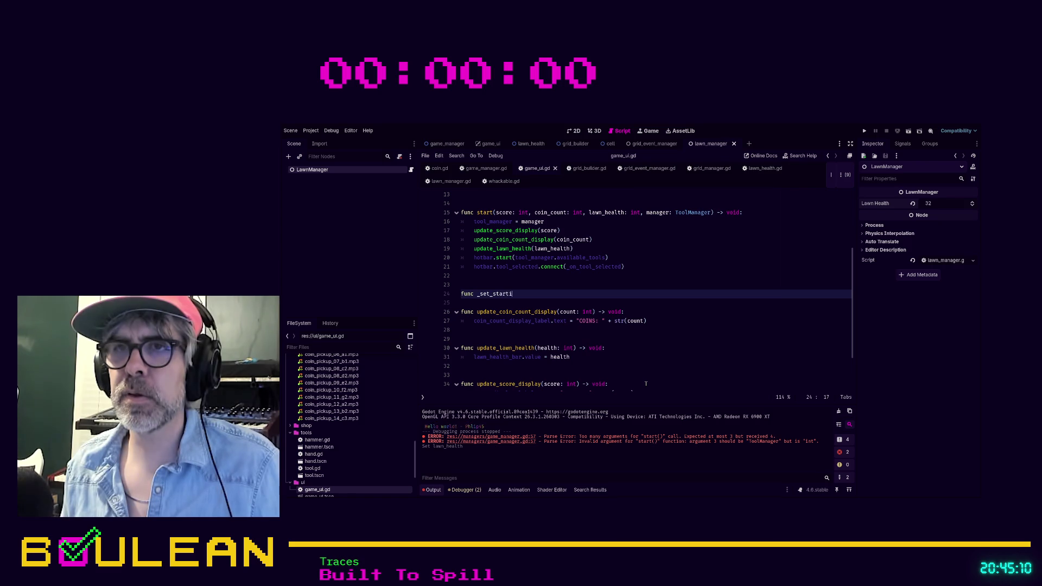
type("ng_valu")
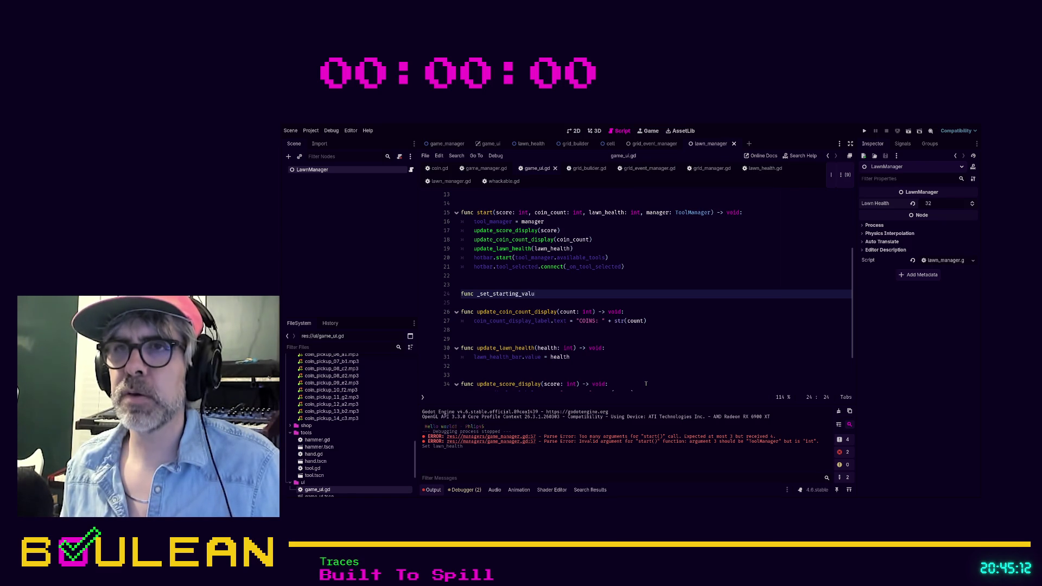
type("es() -> void")
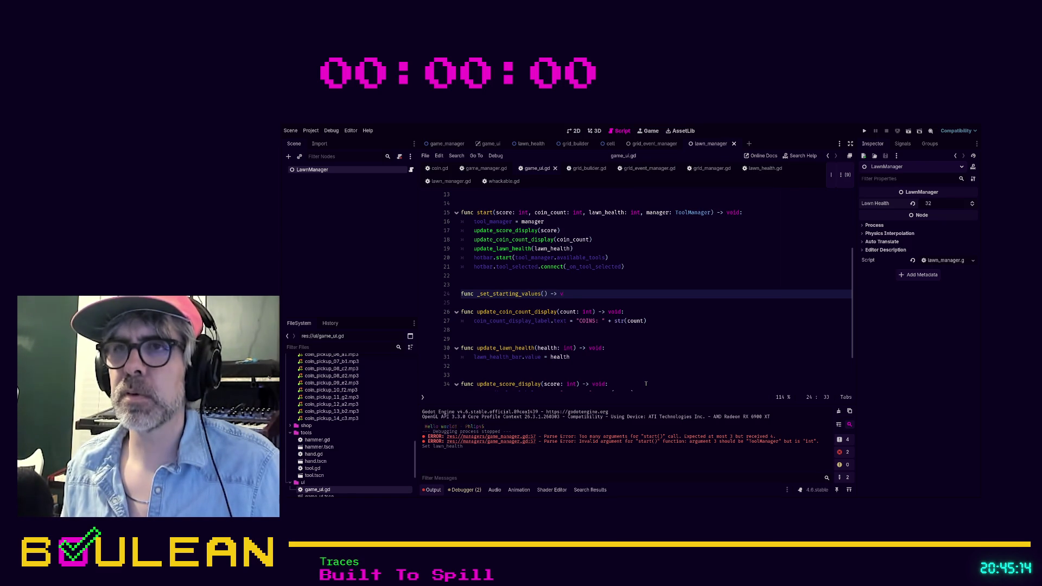
type(":")
key("Return")
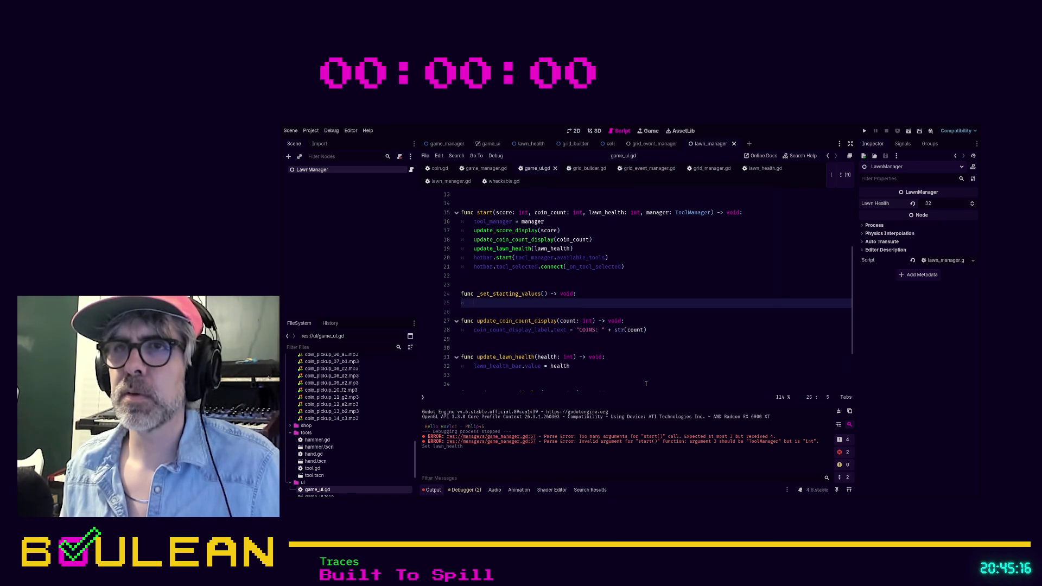
Call _set_starting_values with a lawn_health argument at the end of start().
left_click(532, 270)
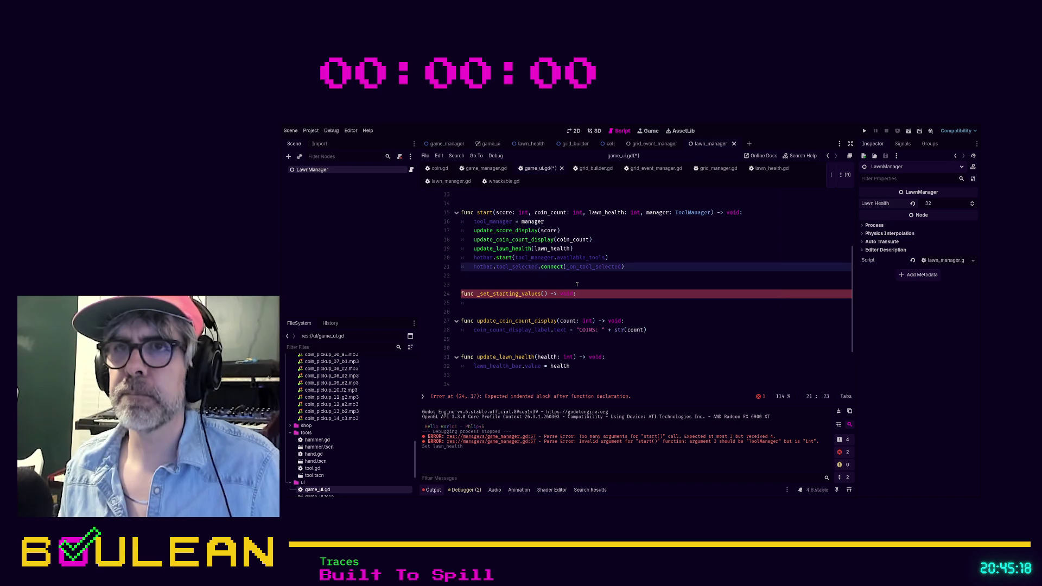
key("Down")
type("_")
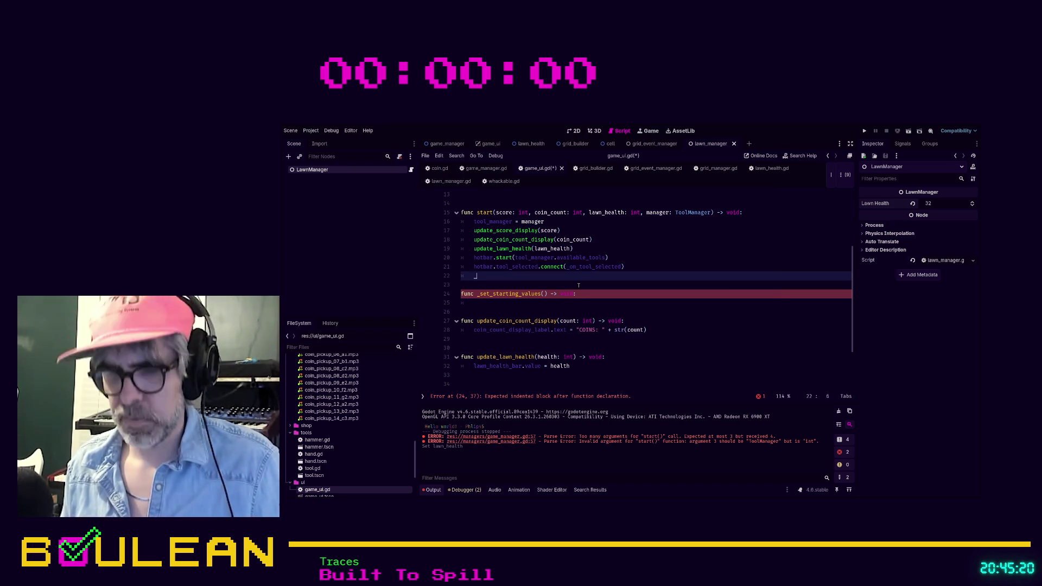
type("starting_values")
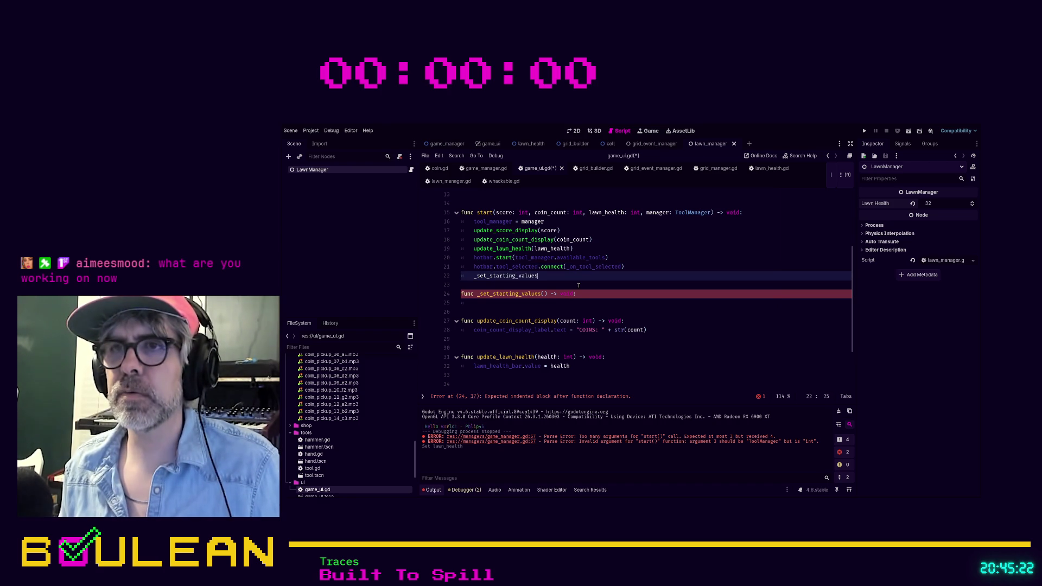
key("Return")
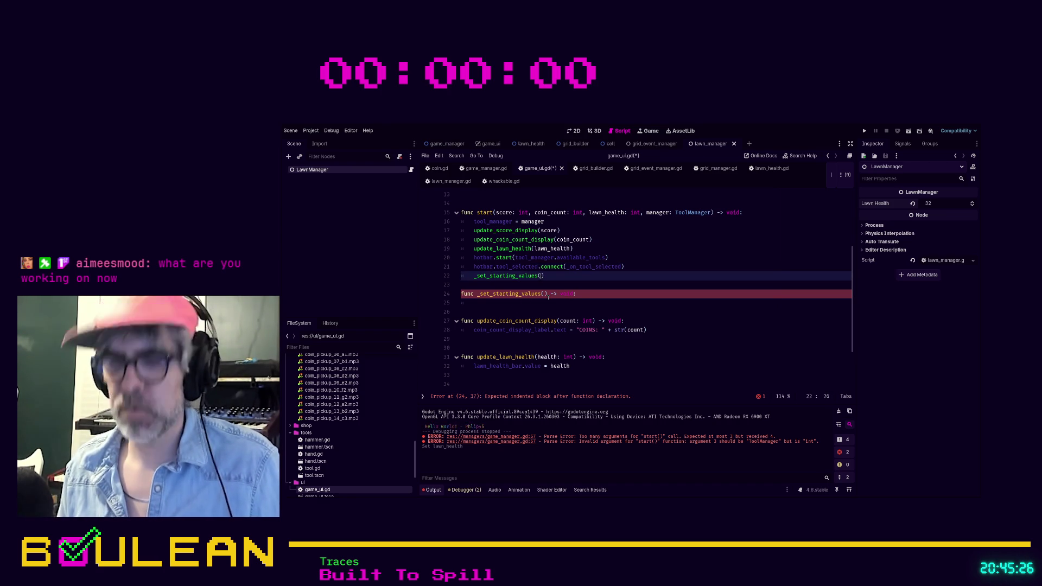
type("health: ")
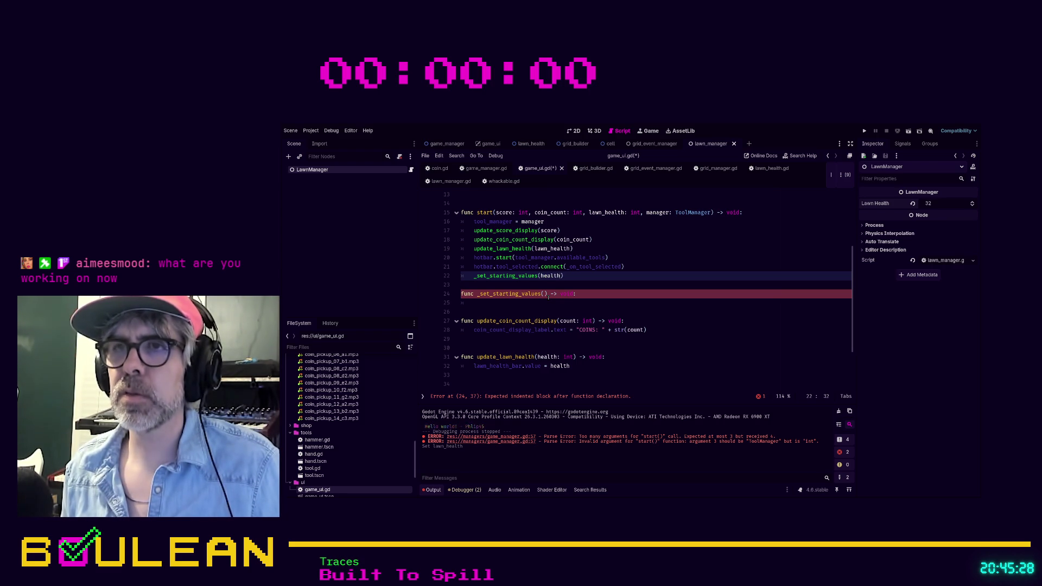
type("int")
key("Left")
key("Left")
key("Left")
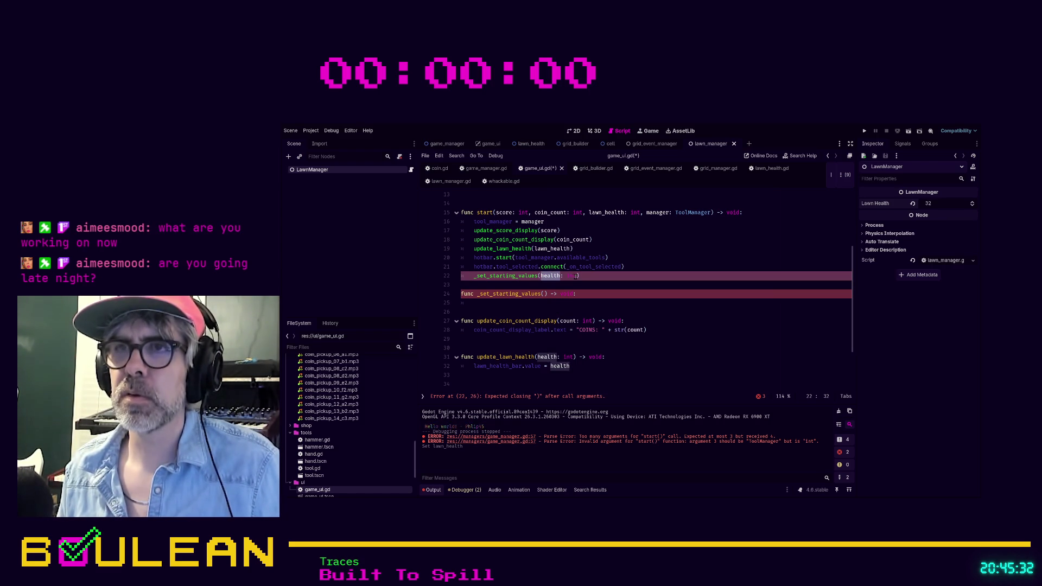
left_click(576, 276)
type("lawN_heal")
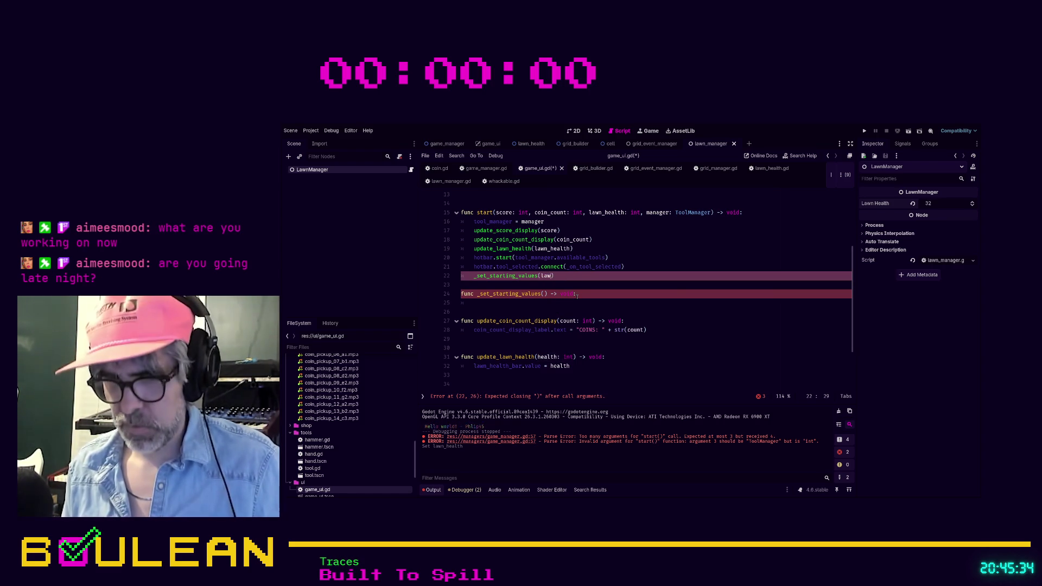
key("BackSpace")
key("BackSpace")
key("BackSpace")
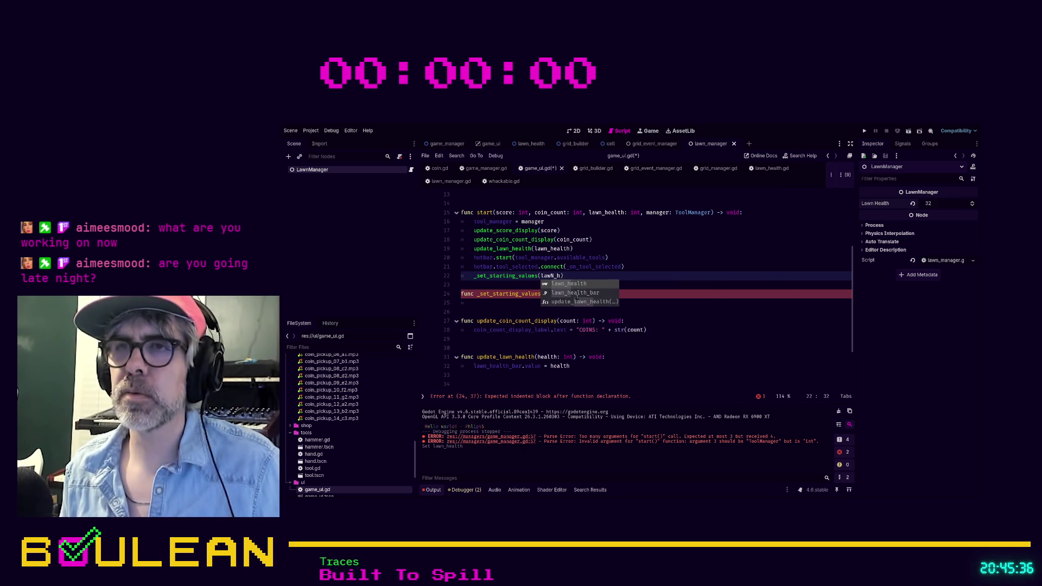
type("n_health: in")
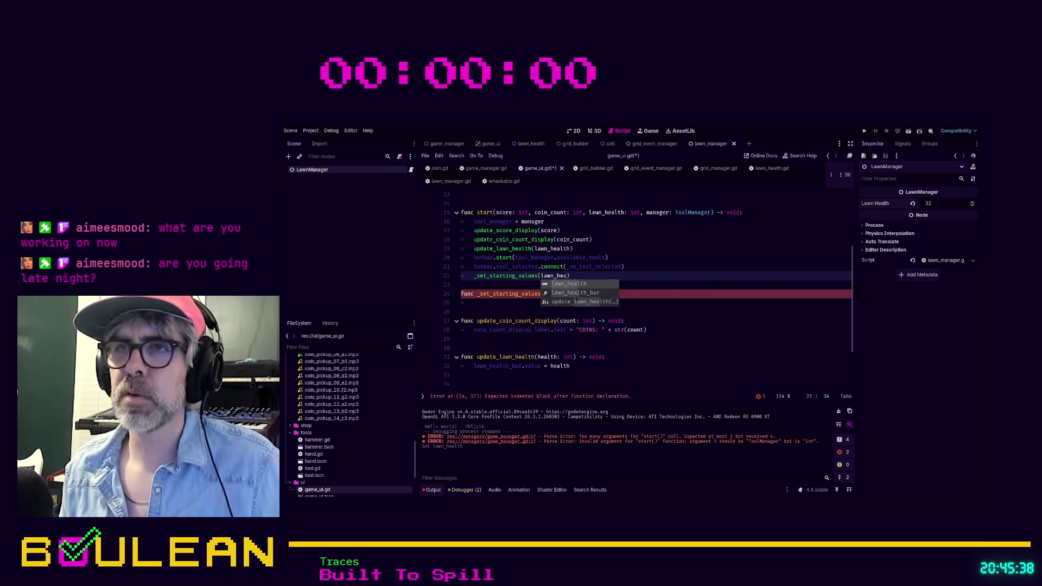
type("t")
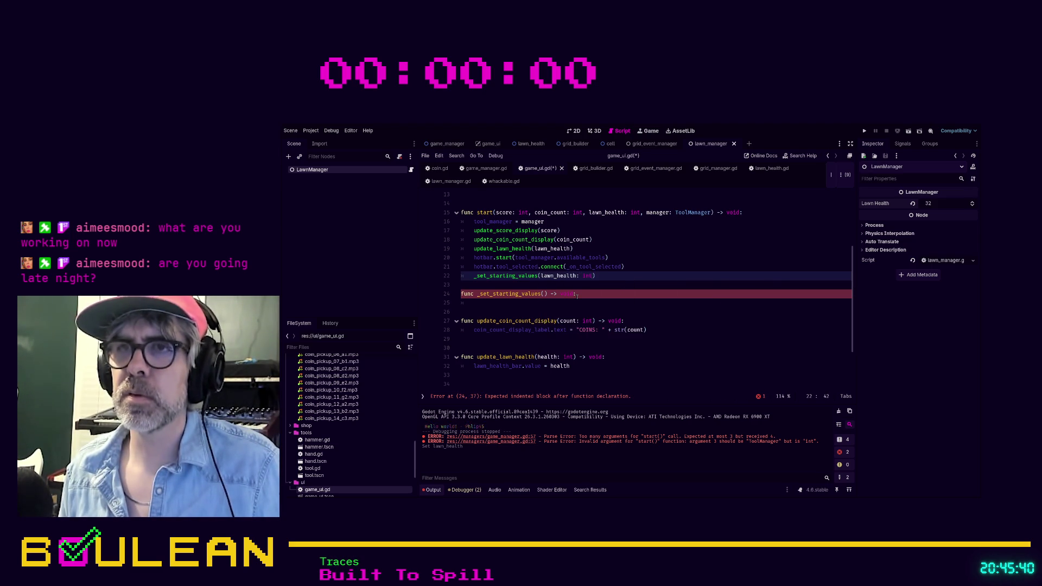
Give _set_starting_values a lawn_health: int parameter, strip the type from the call argument, and save.
key("Down")
key("Down")
key("Left")
key("Left")
key("Left")
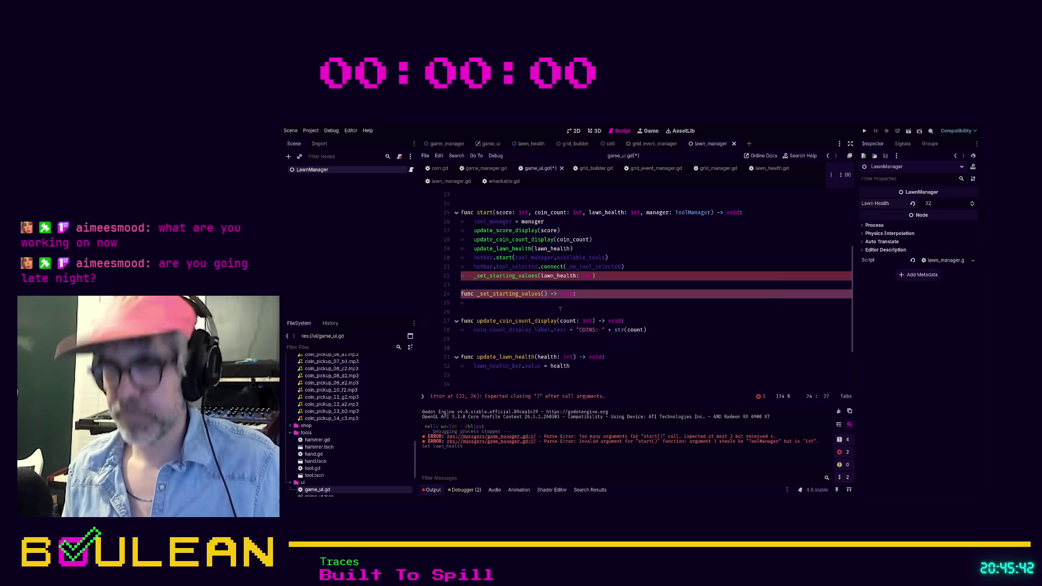
type("lawn_health: int")
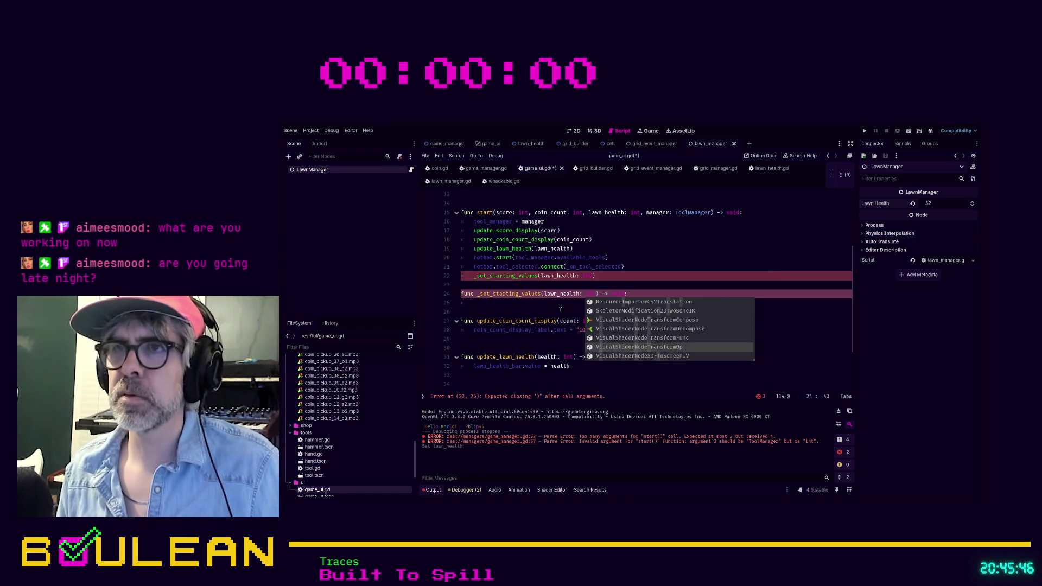
key("Escape")
key("Up")
key("Up")
key("Left")
key("BackSpace")
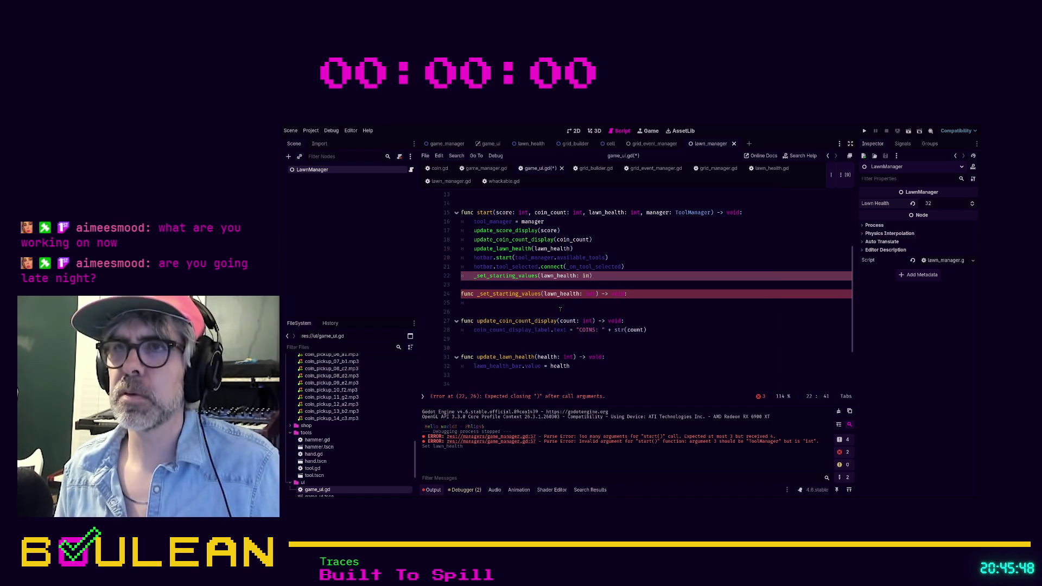
key("ctrl+s")
Set lawn_health_bar.max_value = lawn_health in the new function's body and run the game.
key("Down")
key("Down")
key("Down")
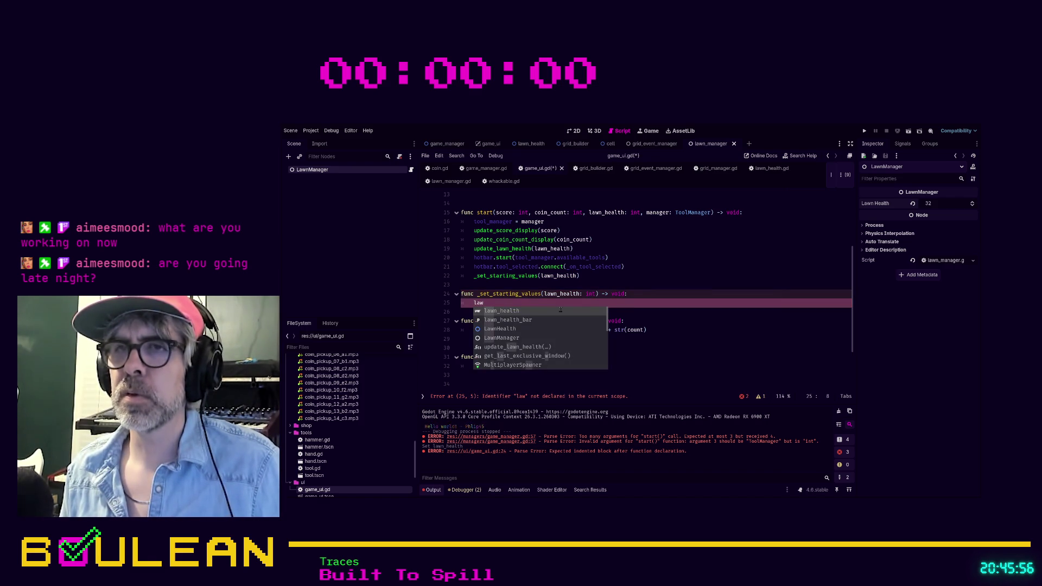
key("Down")
key("Return")
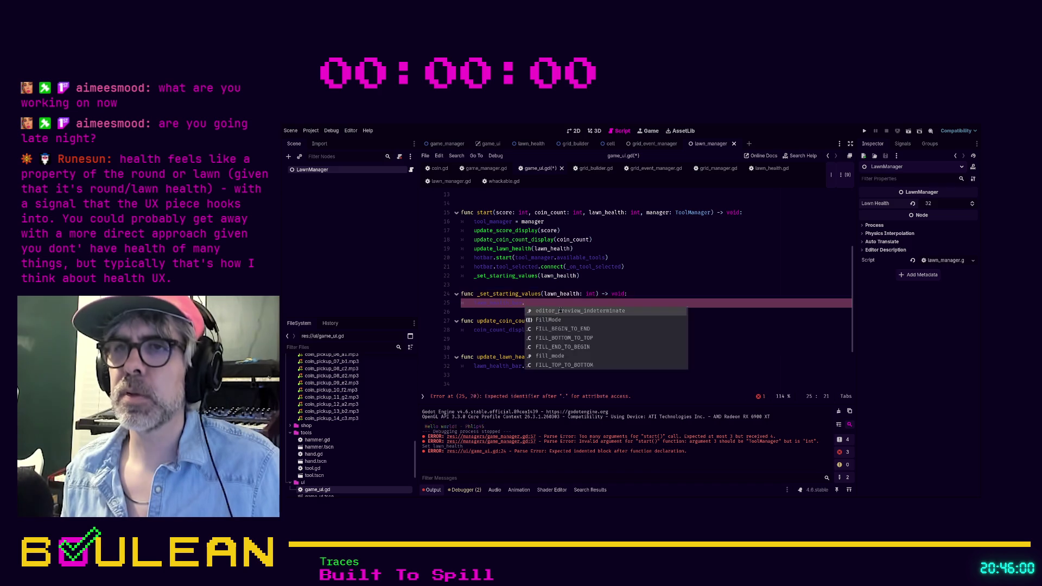
type("ma")
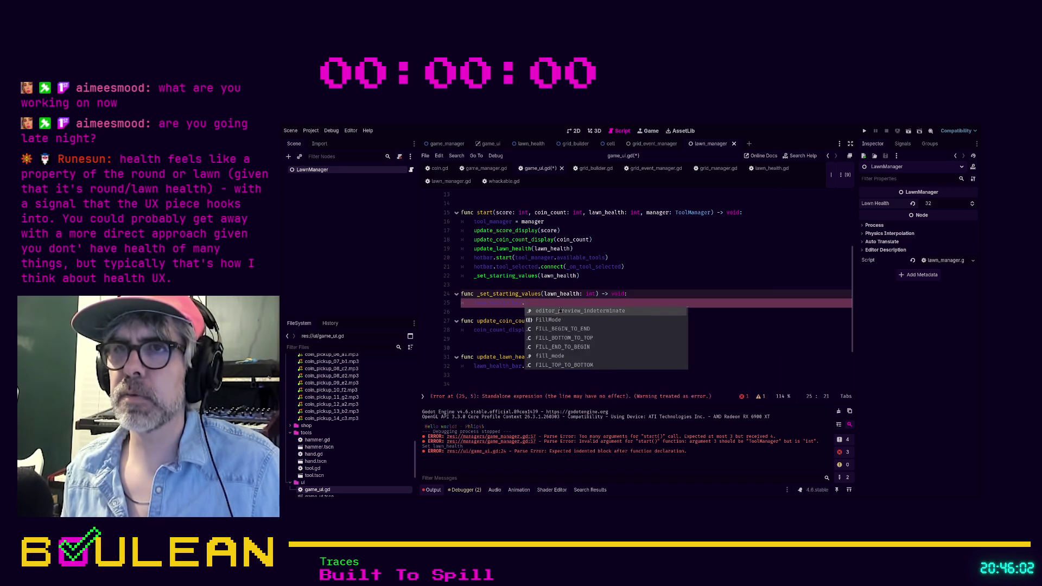
key("Return")
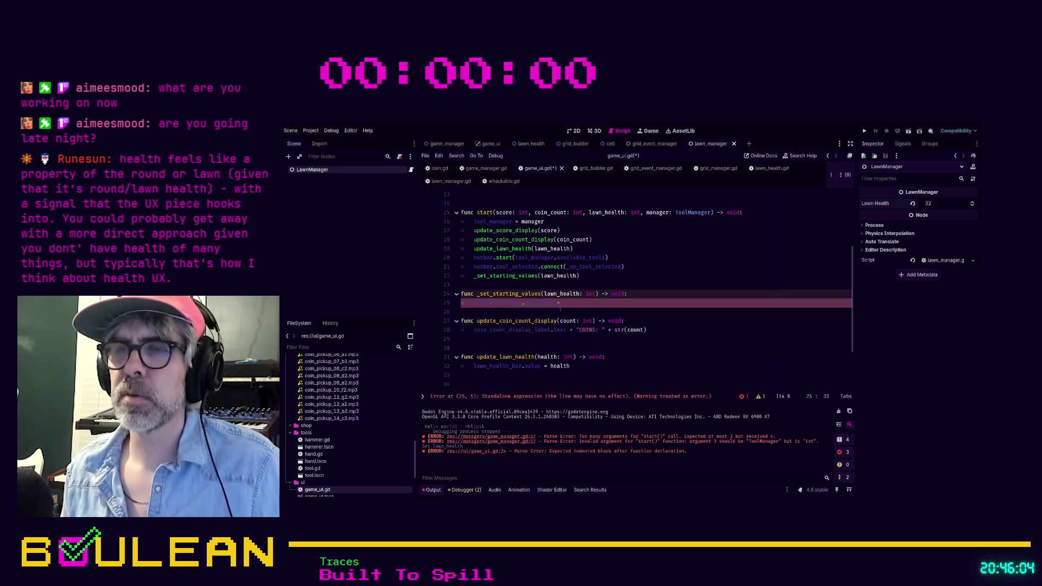
type("= lawn_health")
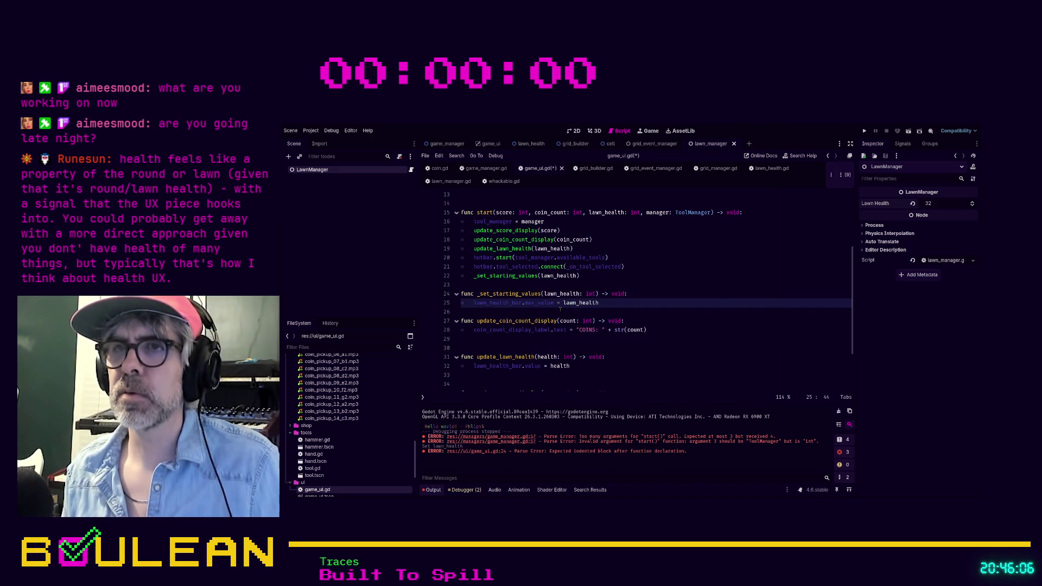
key("F5")
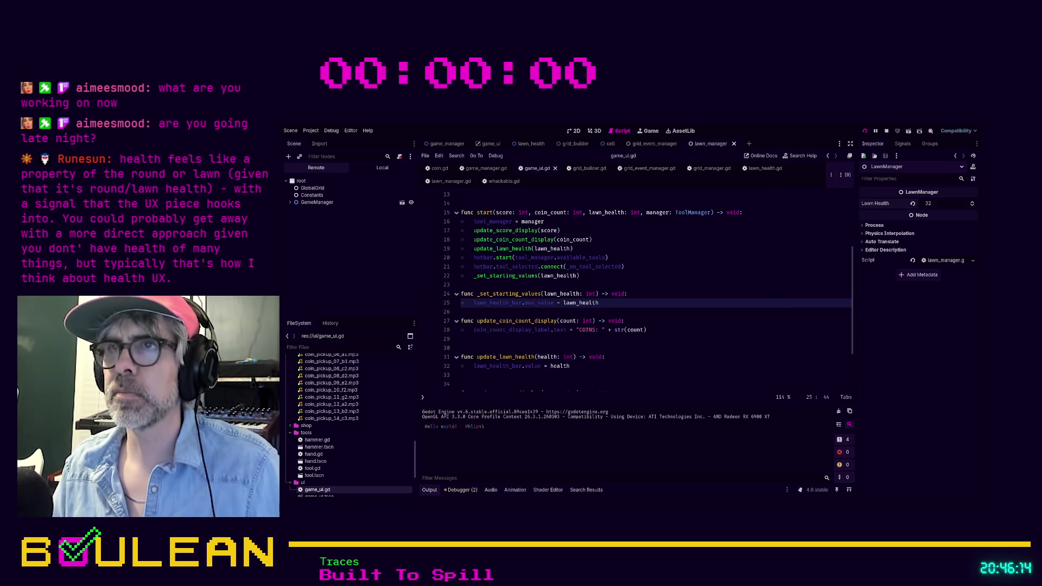
Bring the running game forward, collect the dropped coins, and whack the middle-right mole.
key("alt+Tab")
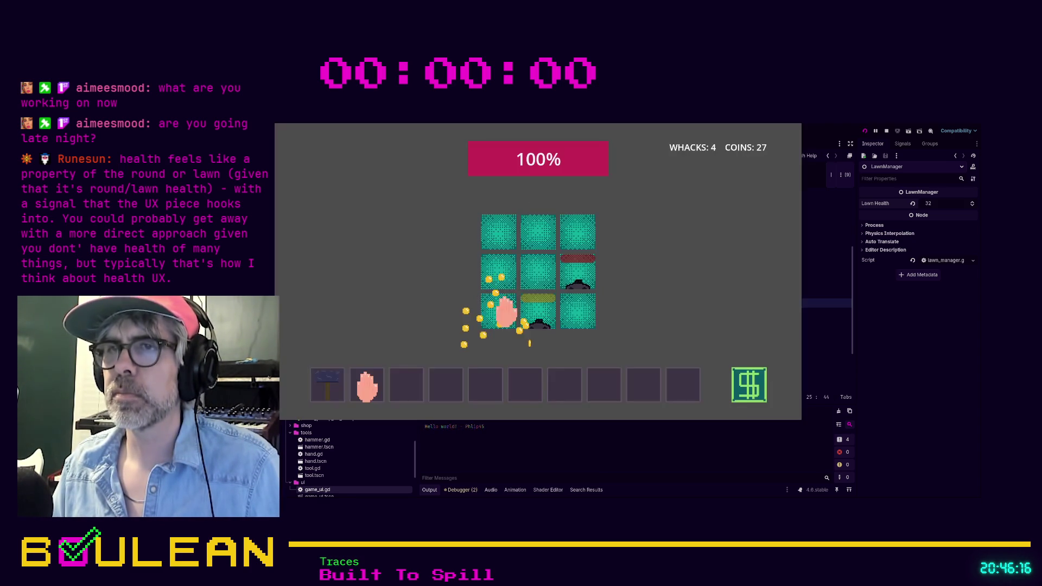
left_click(489, 319)
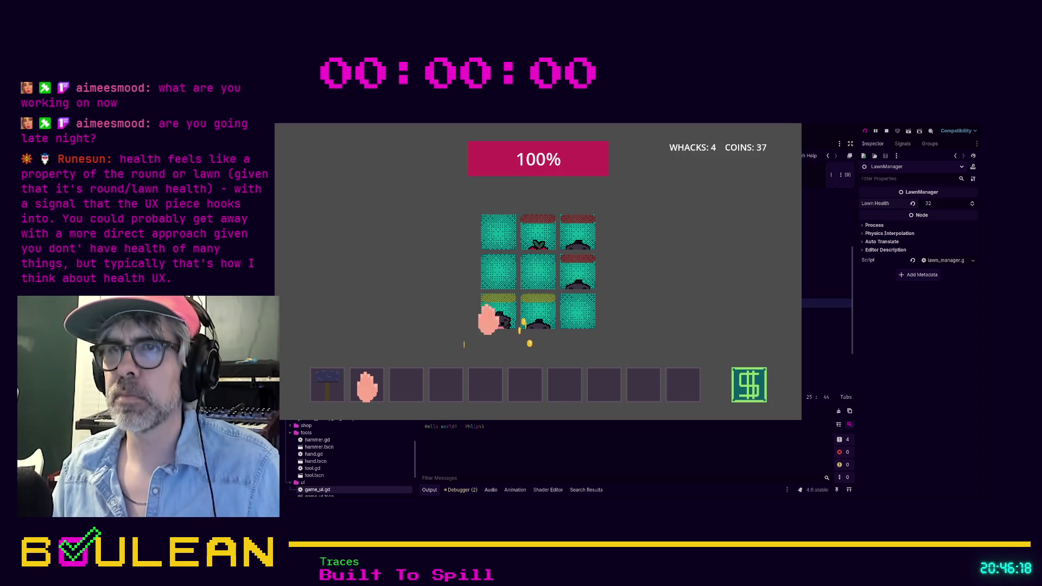
left_click(483, 329)
left_click(554, 342)
left_click(459, 342)
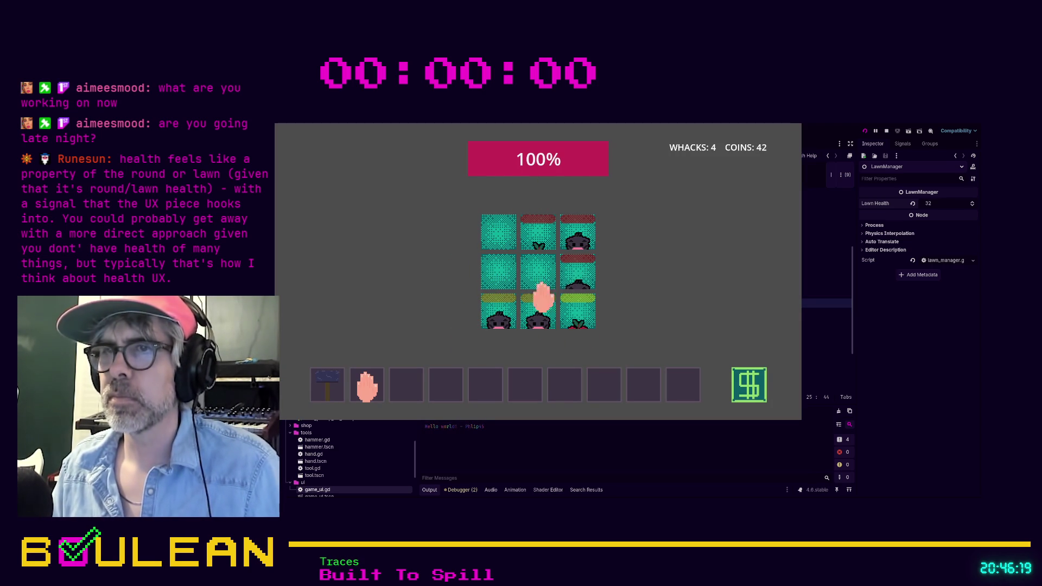
left_click(573, 272)
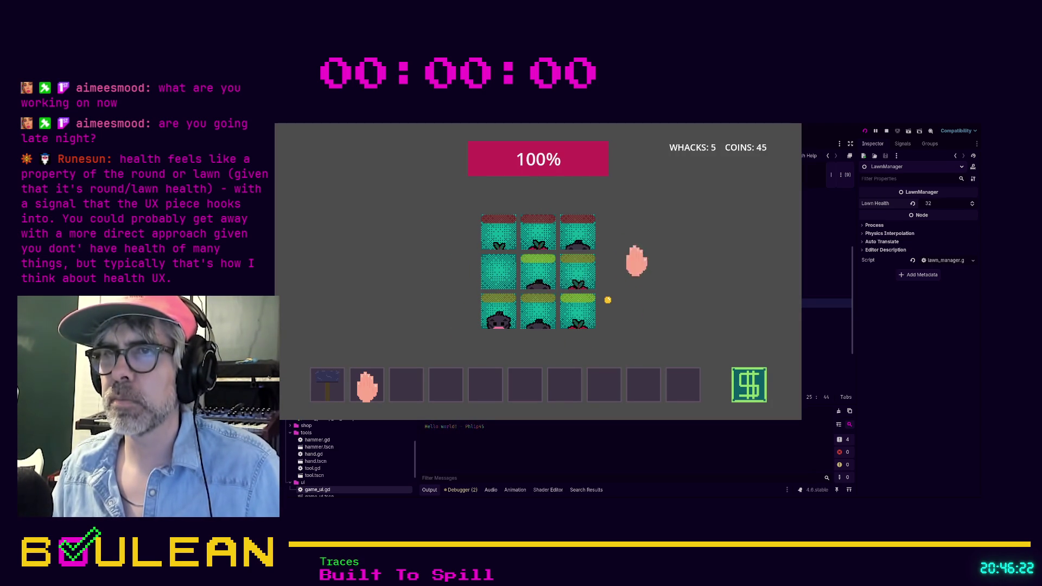
left_click(602, 301)
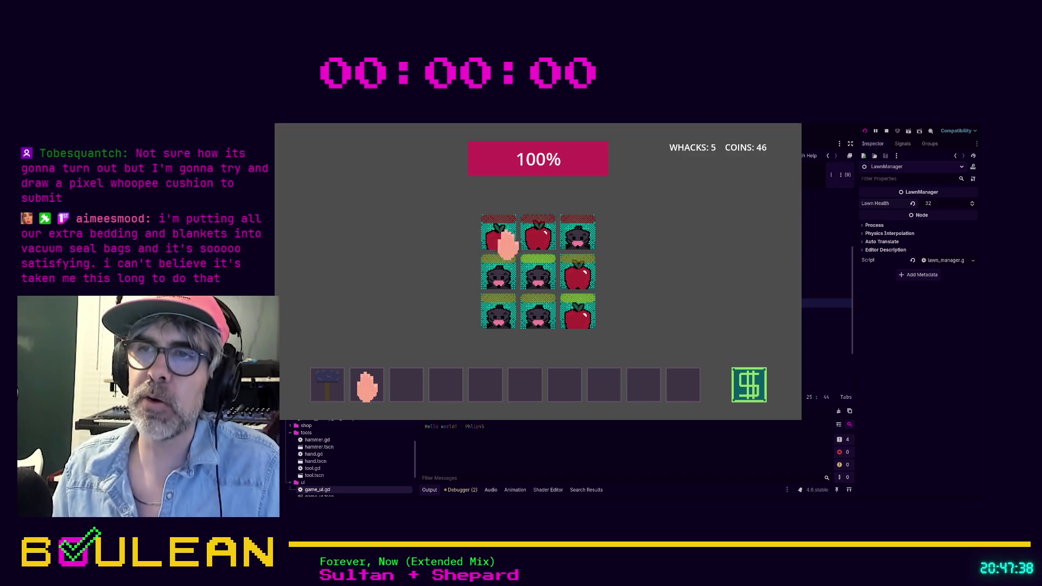
Whack moles and apples across the bottom, middle and top rows, then stop the game with F8.
left_click(510, 315)
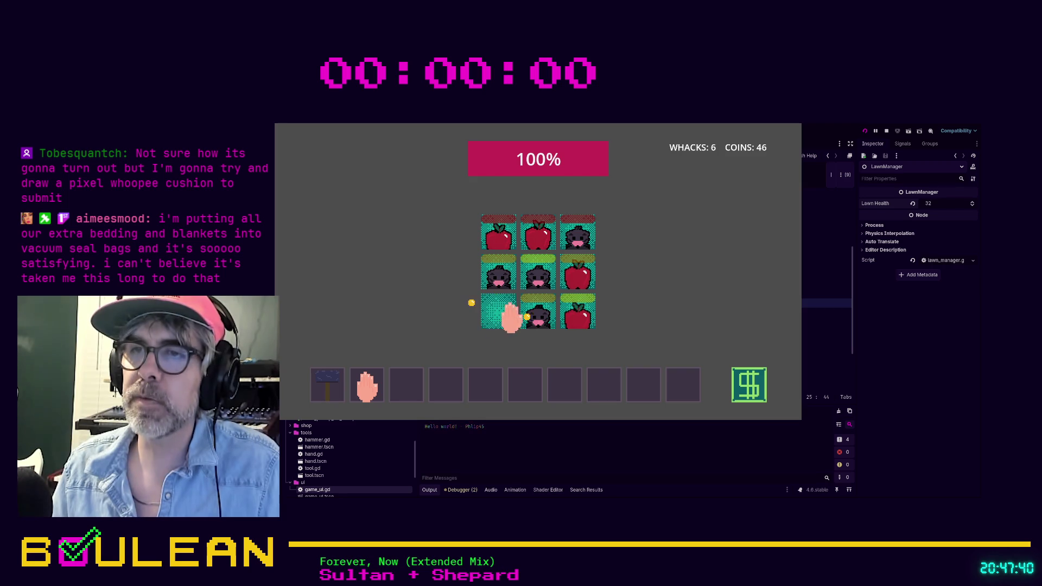
left_click(578, 314)
left_click(573, 282)
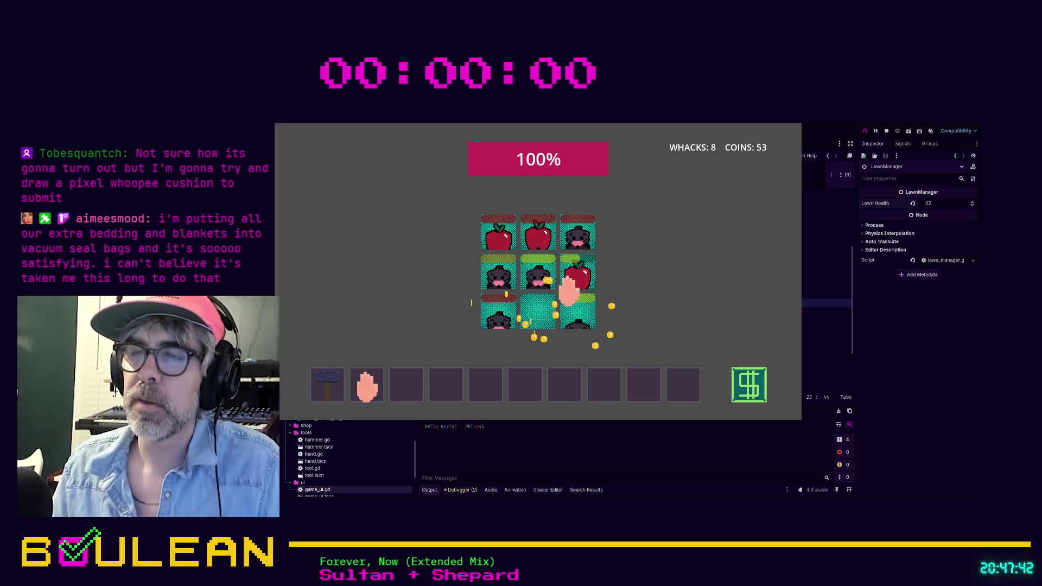
left_click(541, 282)
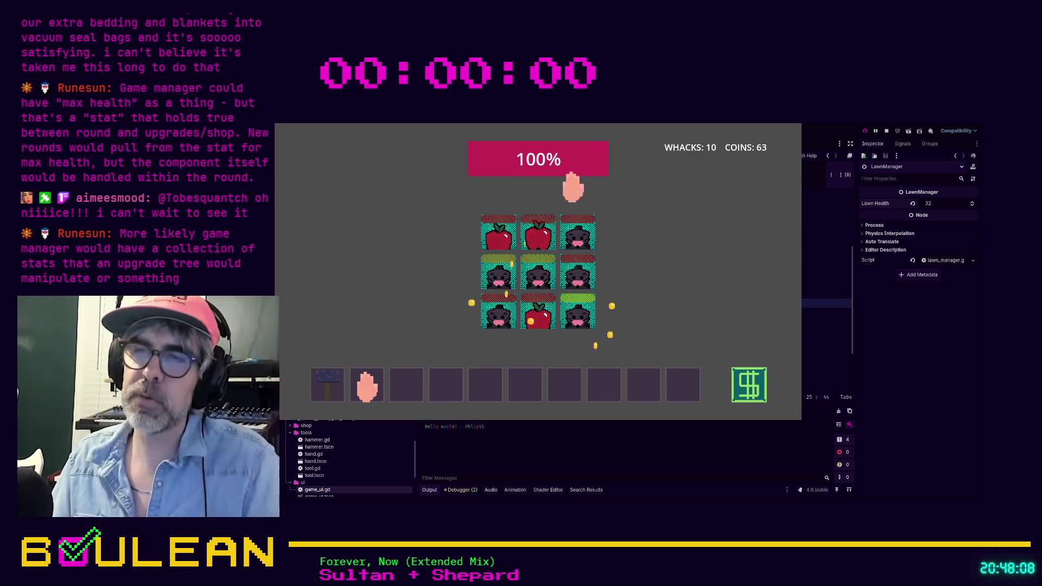
left_click(495, 317)
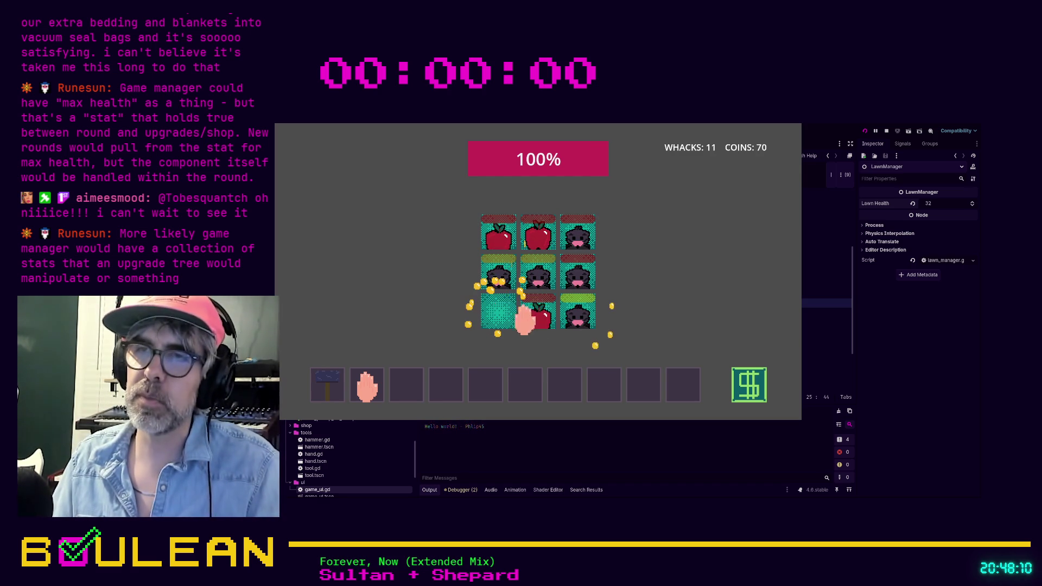
left_click(543, 322)
left_click(591, 316)
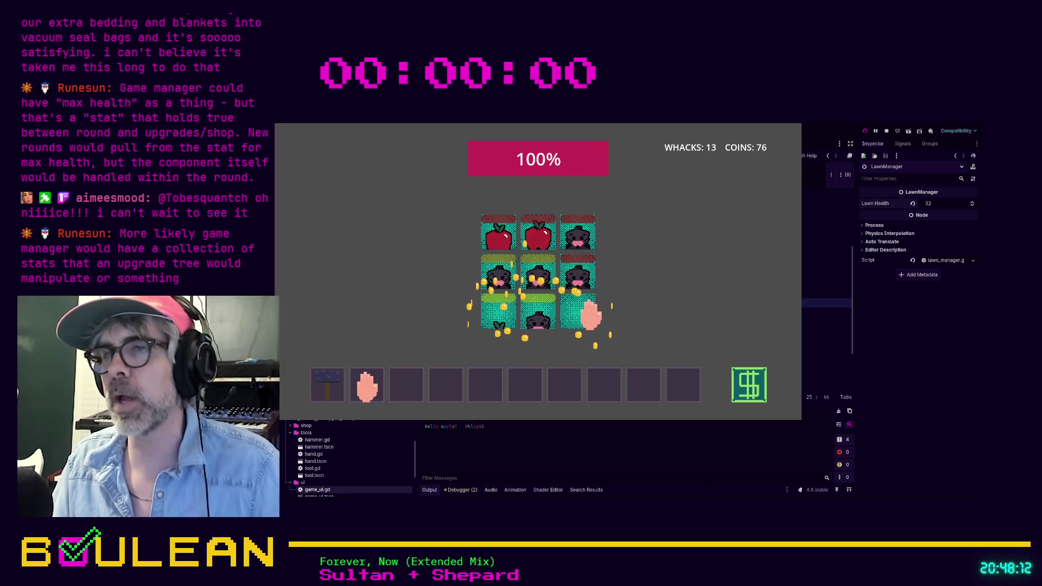
left_click(577, 277)
left_click(553, 261)
left_click(534, 277)
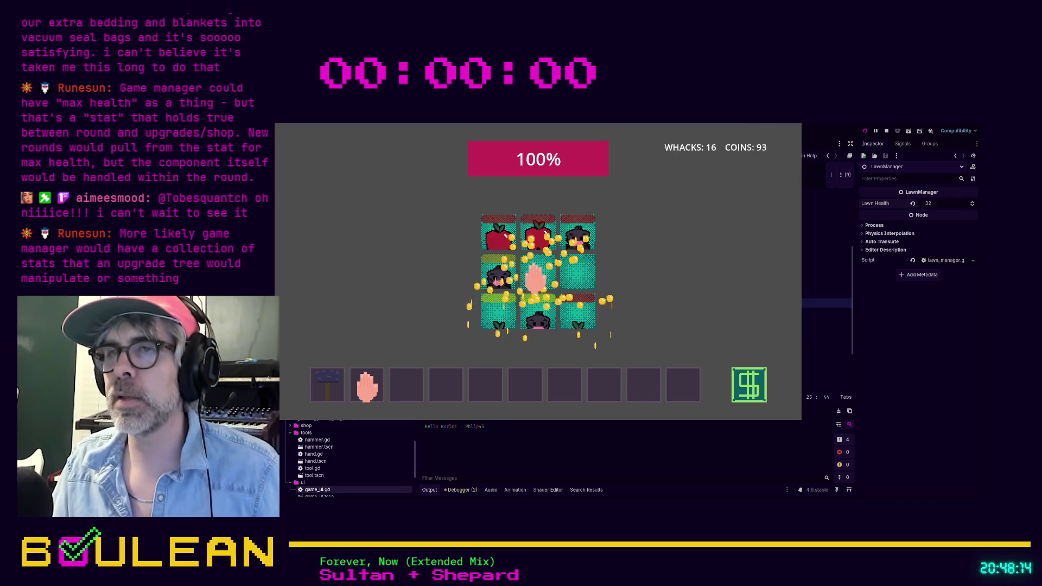
left_click(502, 276)
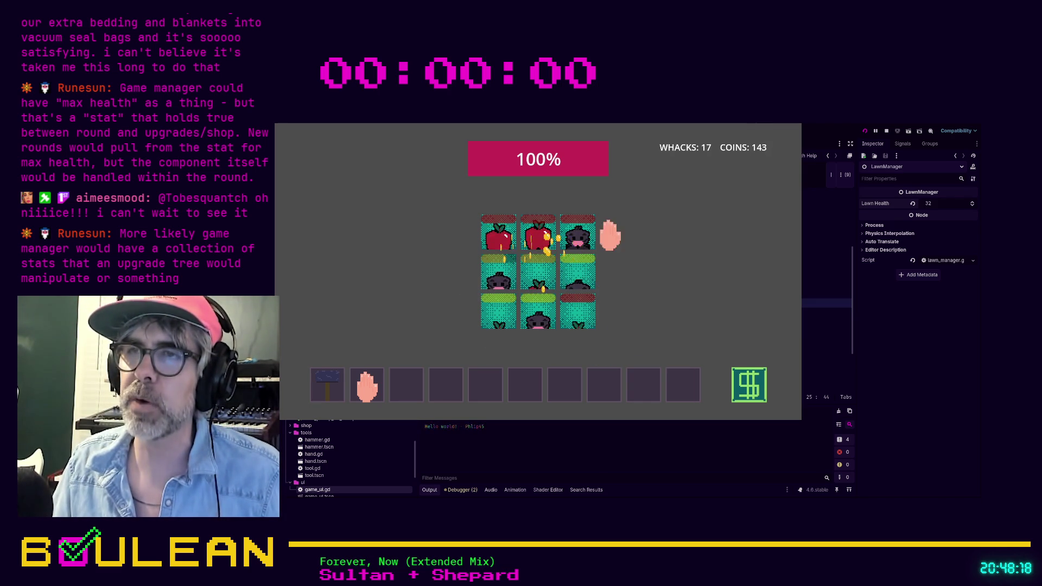
left_click(495, 233)
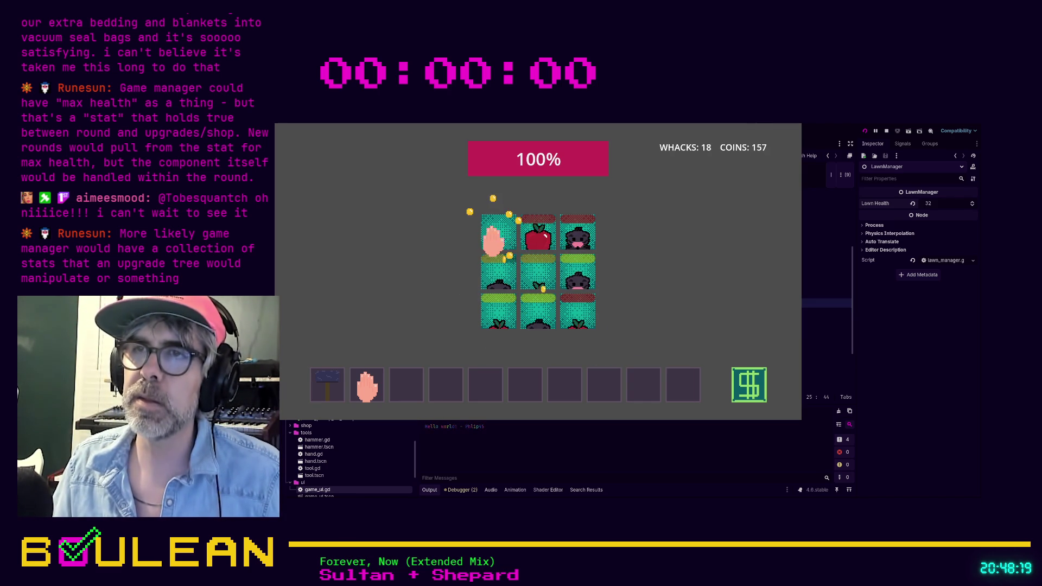
left_click(542, 239)
left_click(578, 232)
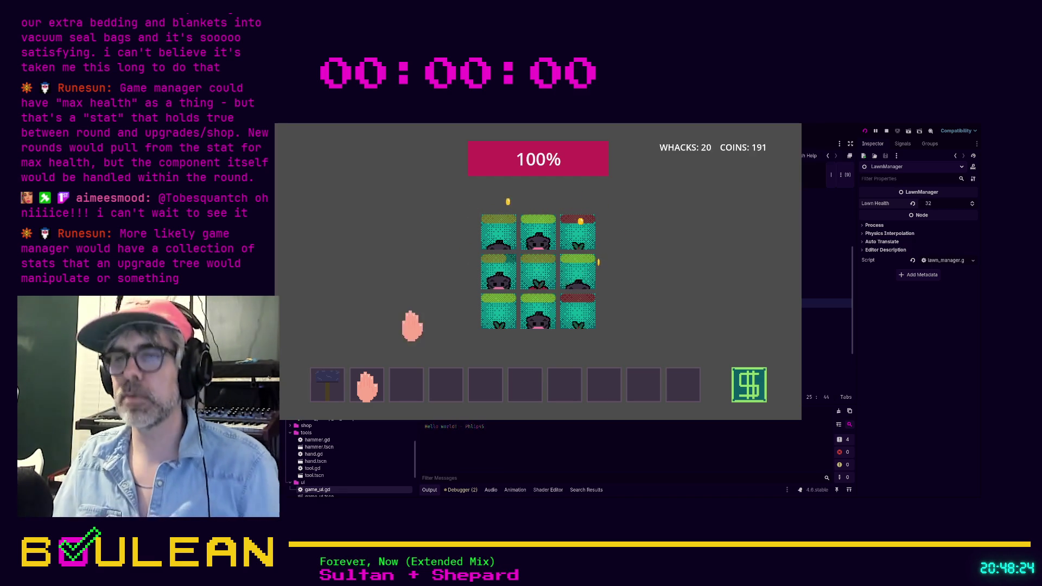
key("F8")
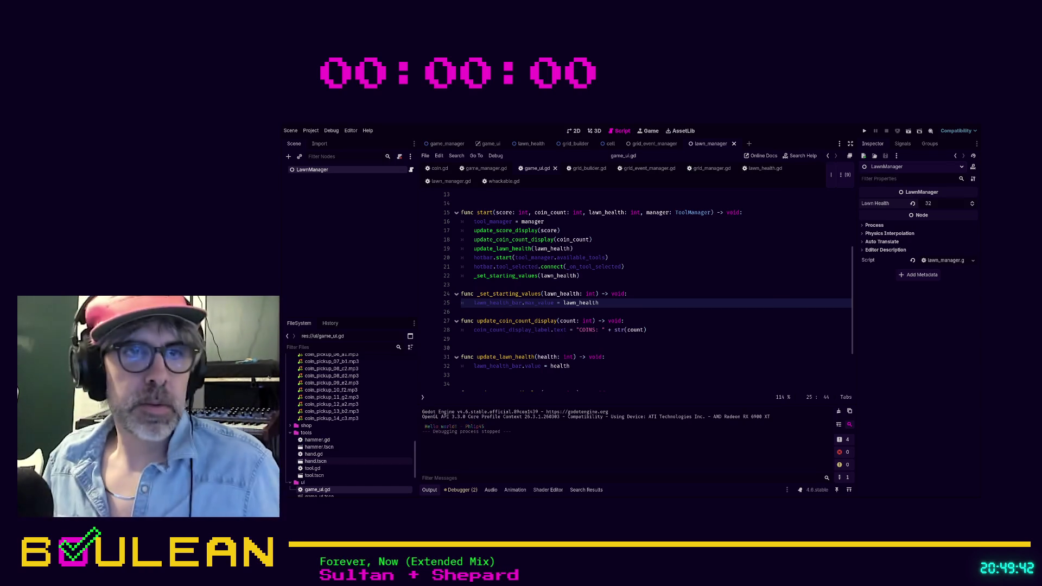
left_click(628, 339)
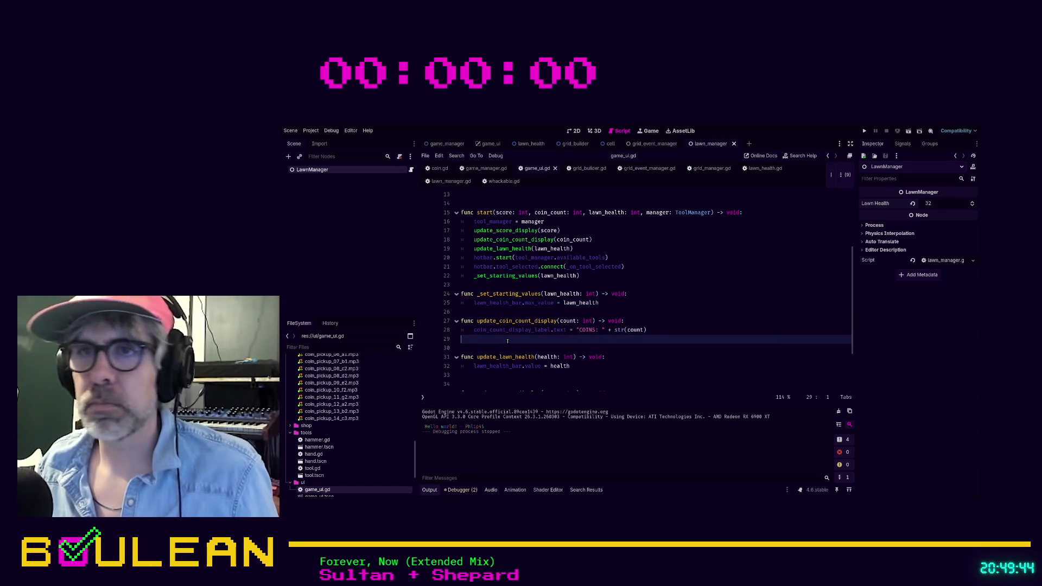
left_click_drag(461, 311, 624, 320)
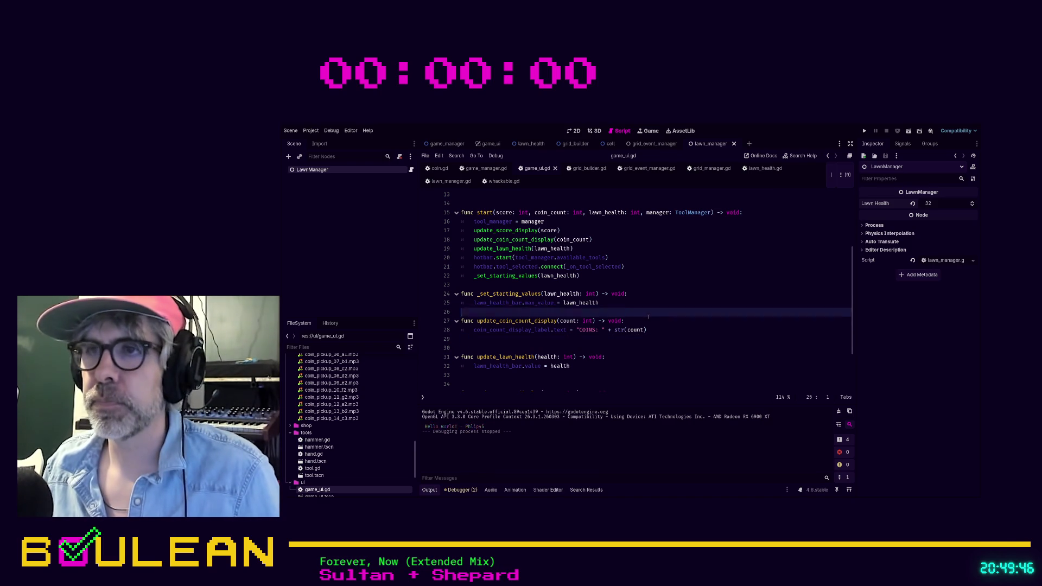
key("F5")
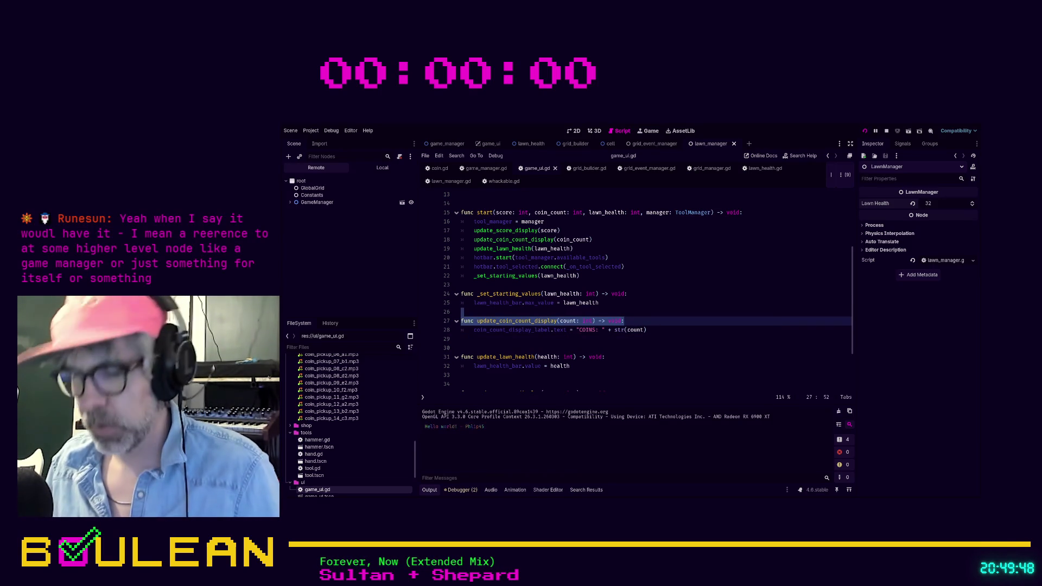
key("F8")
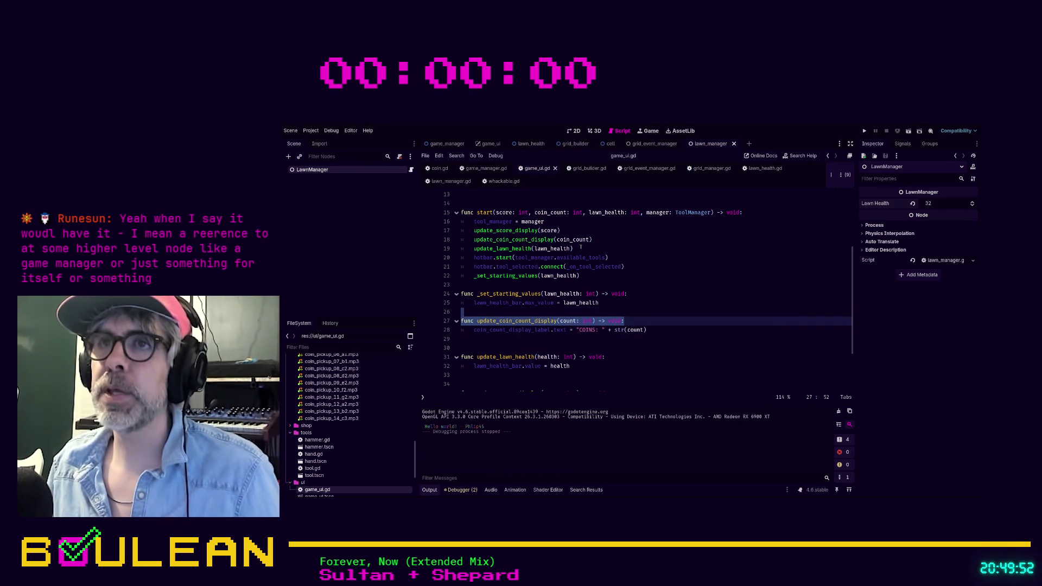
left_click(645, 250)
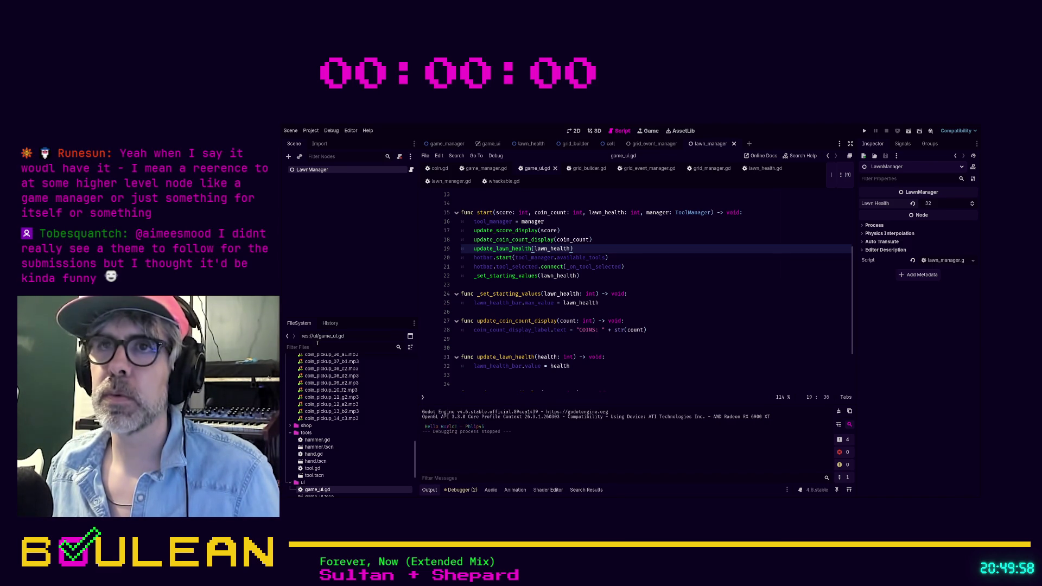
Open whackable.gd and scroll through the script to review its code.
left_click(503, 181)
scroll(600, 286, "up", 2)
scroll(601, 287, "up", 3)
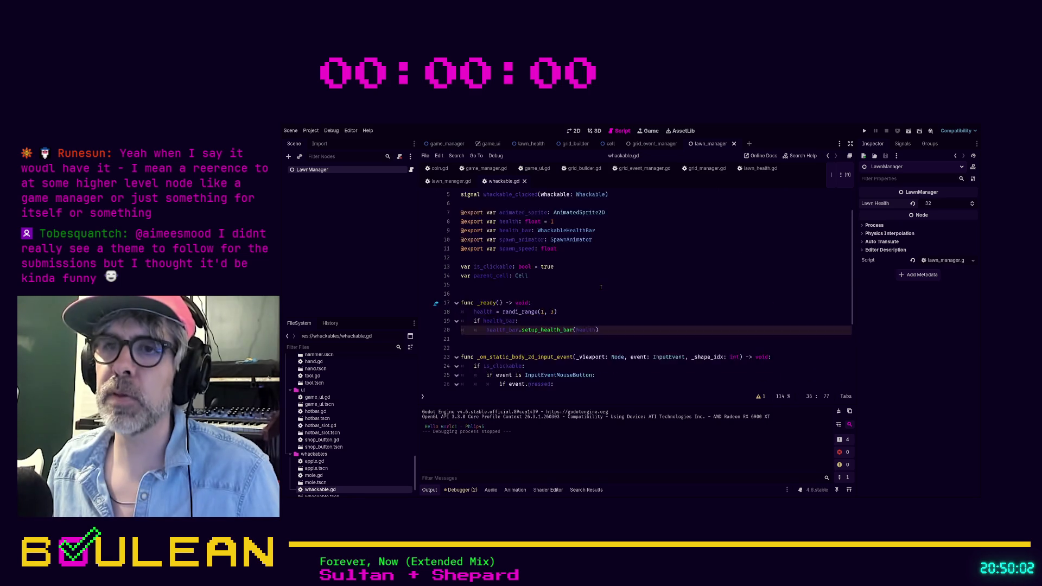
scroll(599, 286, "down", 2)
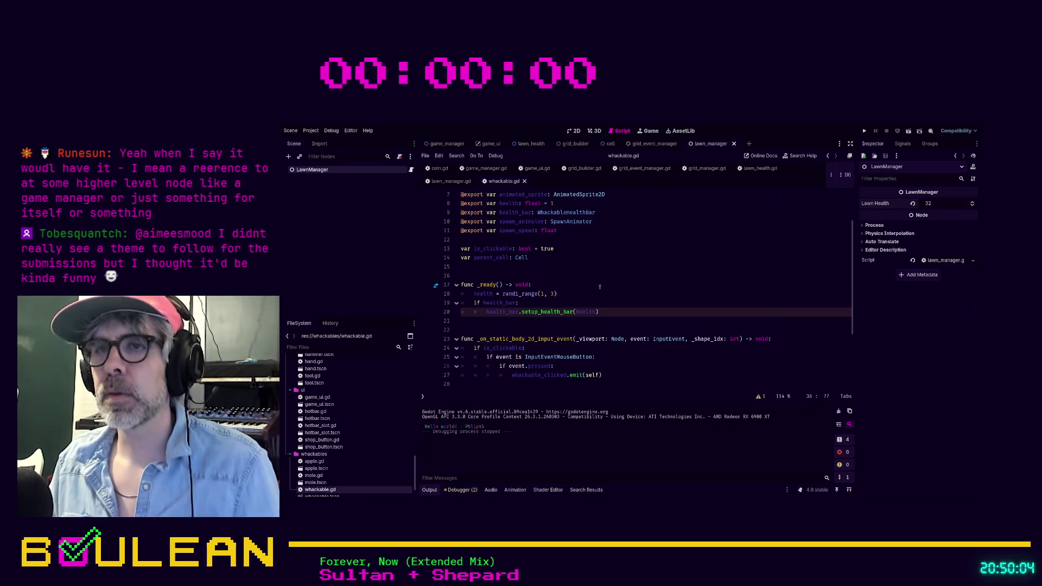
scroll(599, 286, "down", 2)
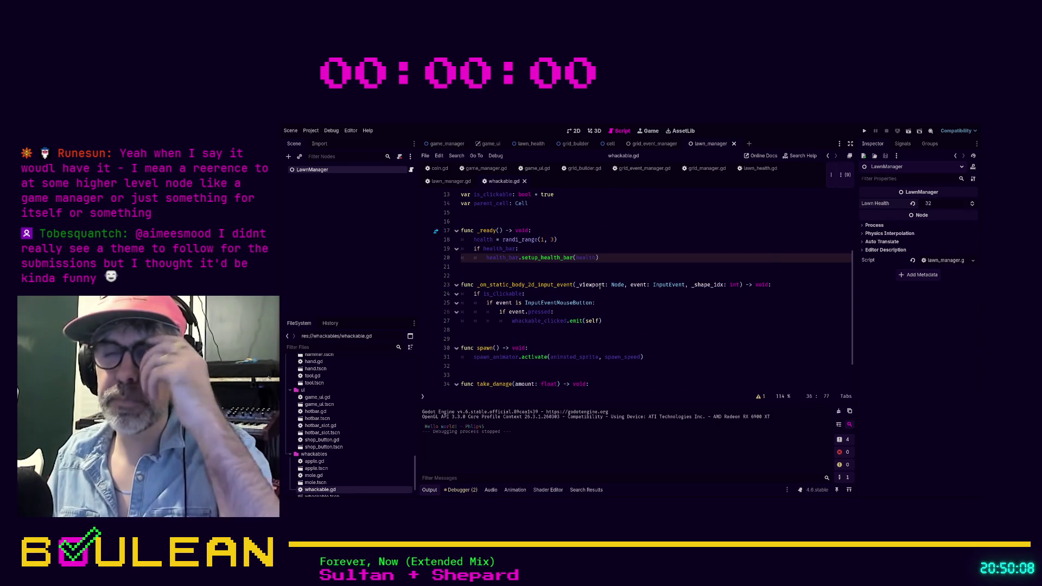
scroll(600, 286, "down", 1)
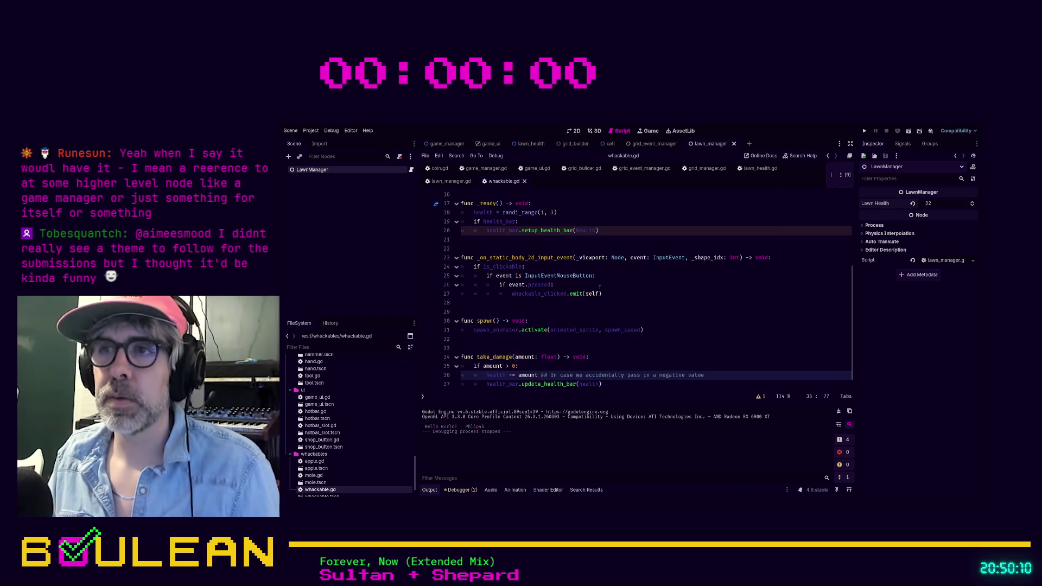
scroll(597, 294, "up", 4)
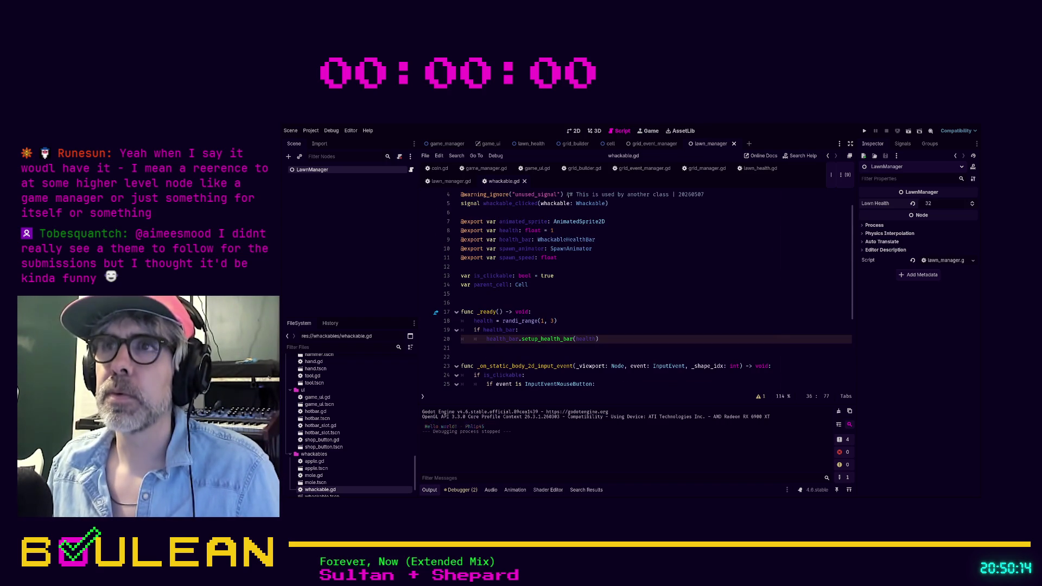
scroll(574, 228, "down", 2)
scroll(592, 227, "down", 2)
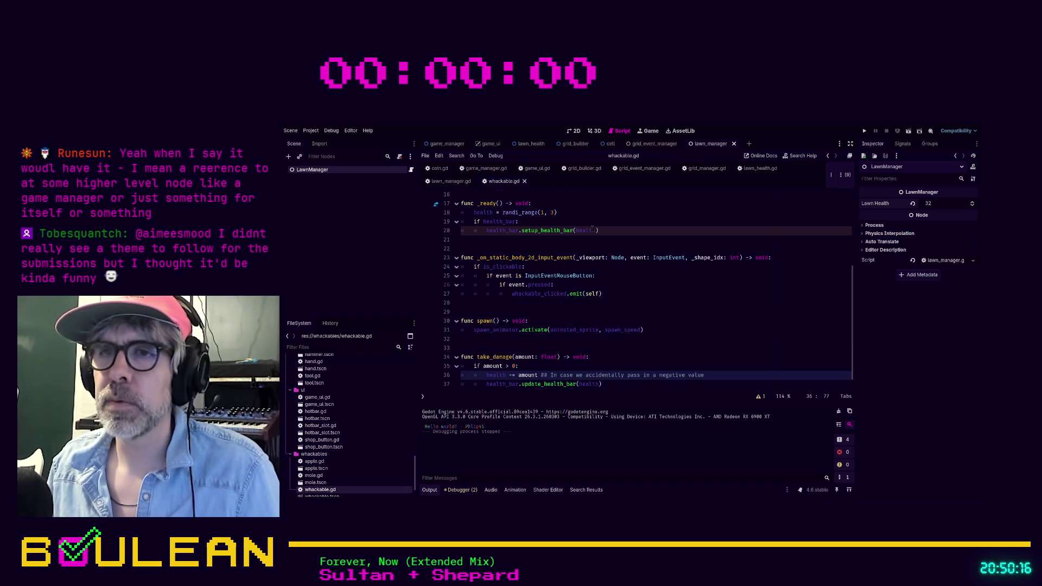
scroll(592, 227, "up", 3)
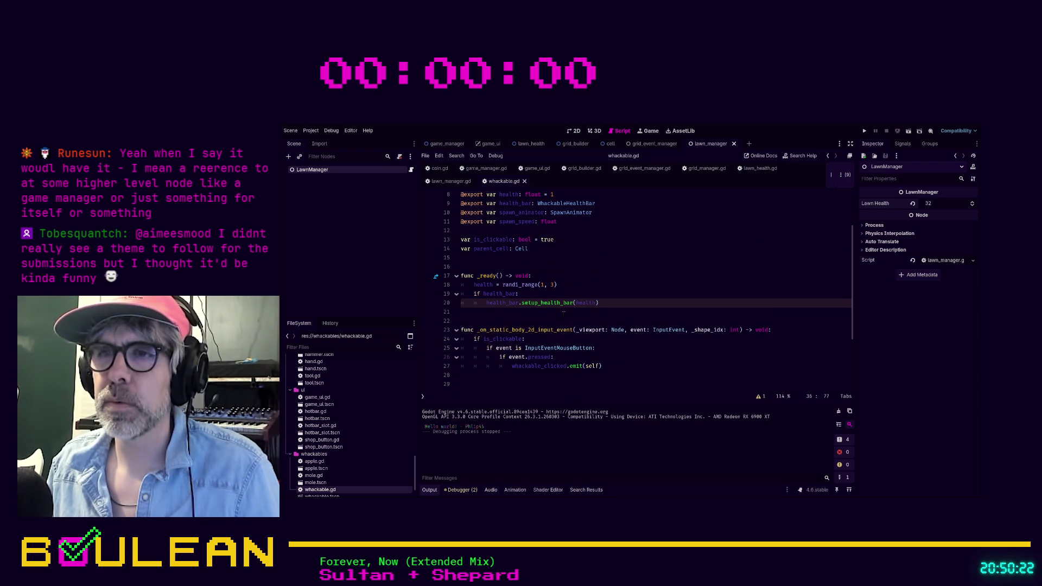
scroll(564, 311, "down", 2)
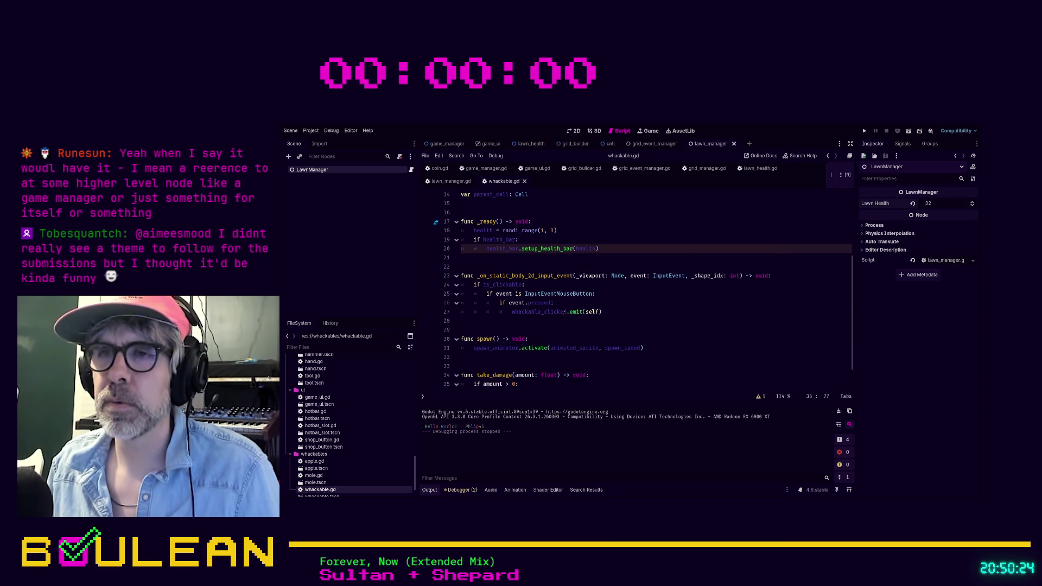
scroll(564, 311, "down", 1)
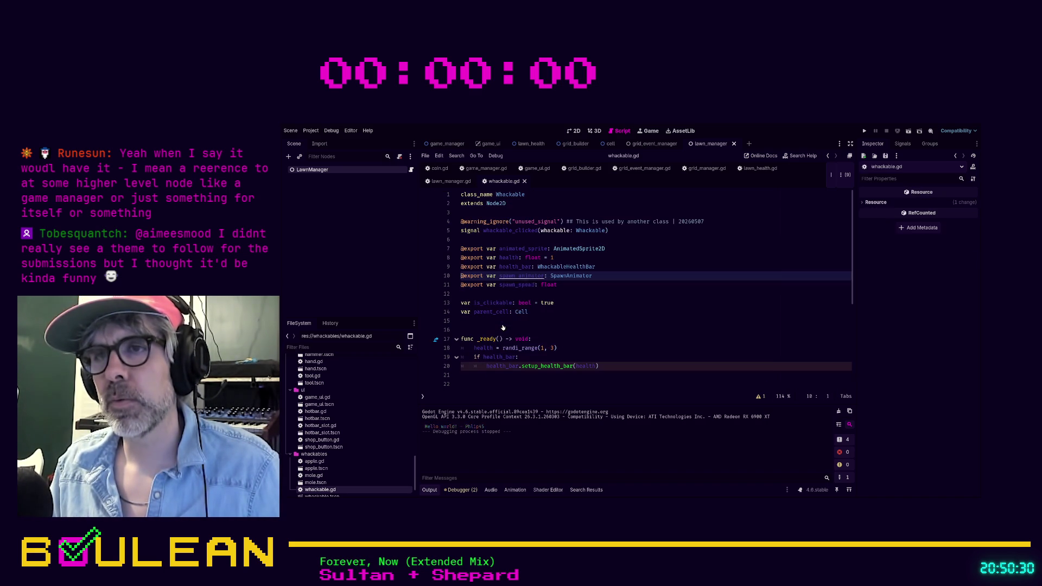
Jump from the spawn_animator usage to its variable declaration on line 10.
left_click(503, 322, "ctrl")
scroll(570, 317, "down", 4)
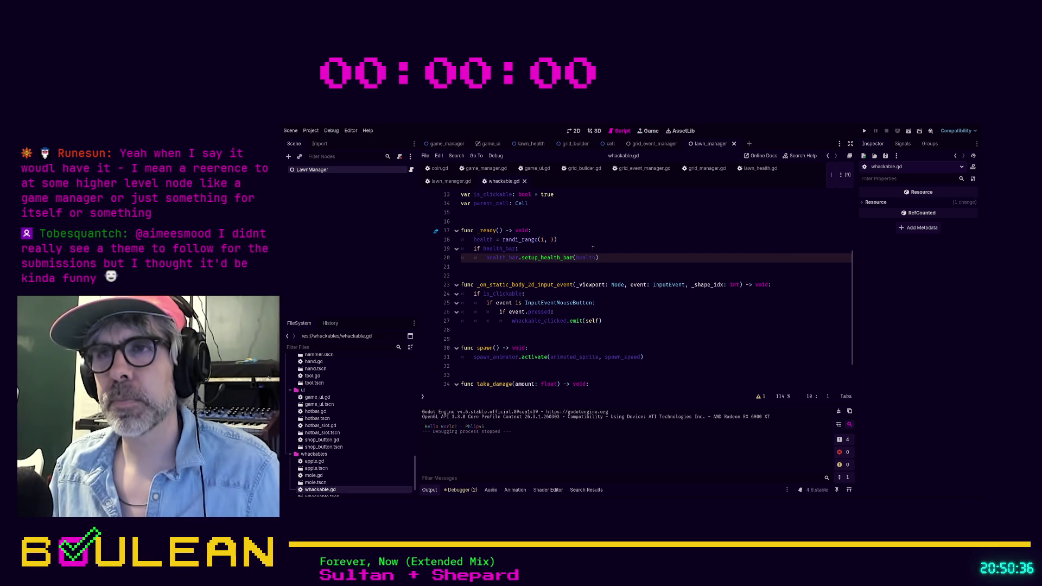
scroll(601, 252, "down", 2)
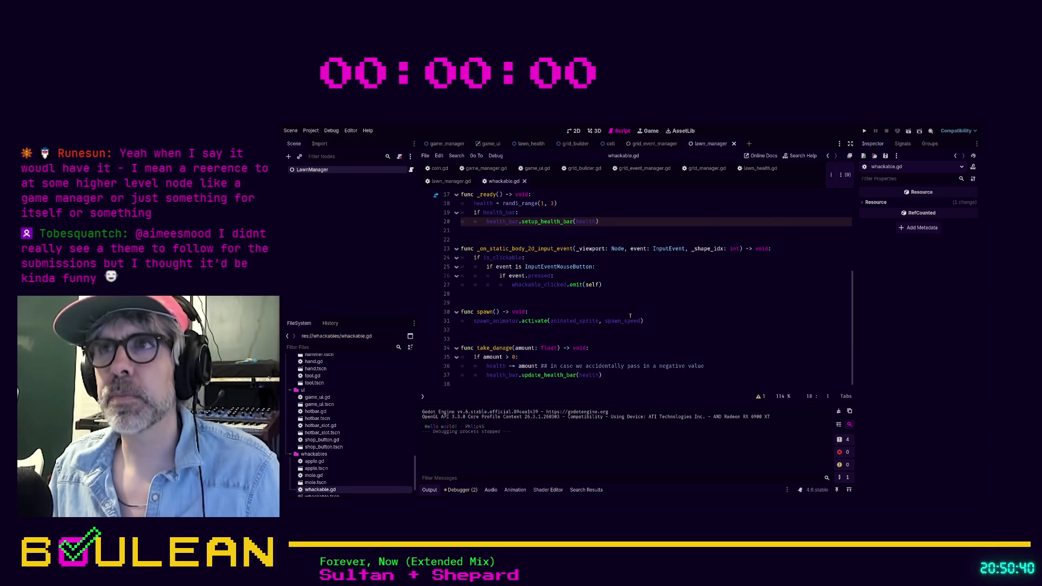
scroll(646, 322, "up", 1)
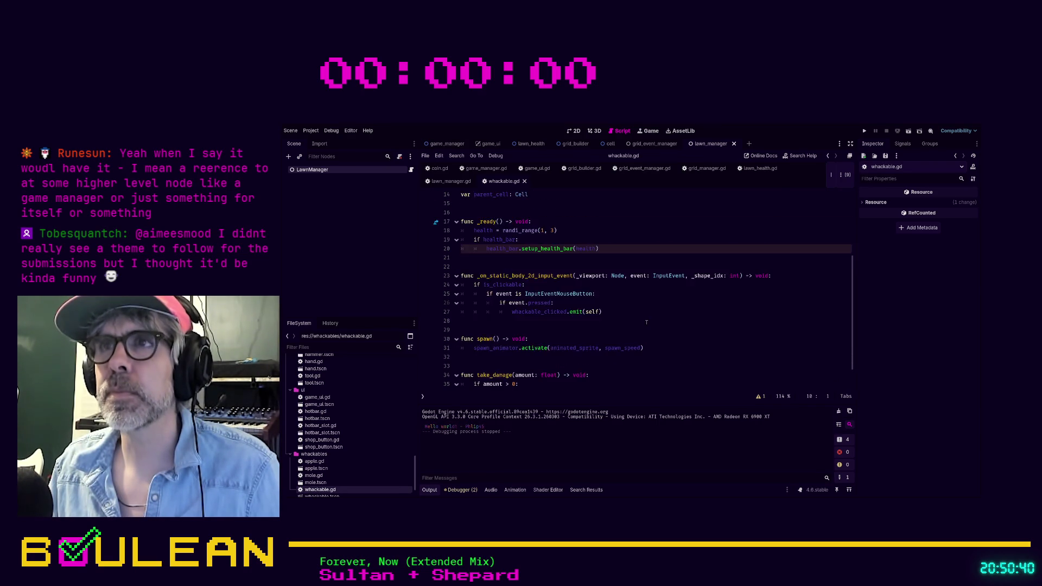
left_click(504, 348, "ctrl")
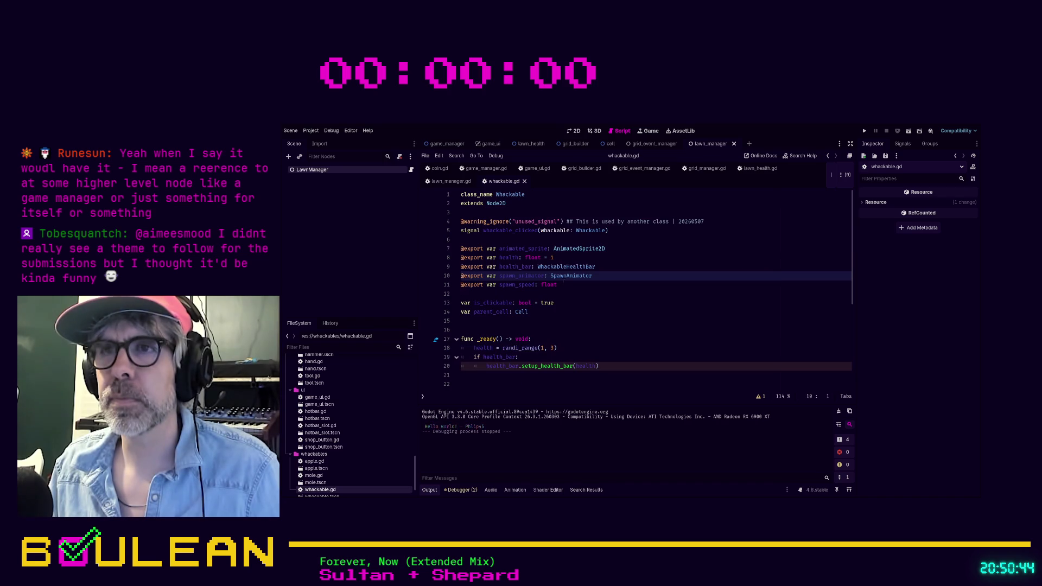
Open spawn_animator.gd and delete the commented-out Timer lines in _create_spawn_timer.
left_click(566, 280, "ctrl")
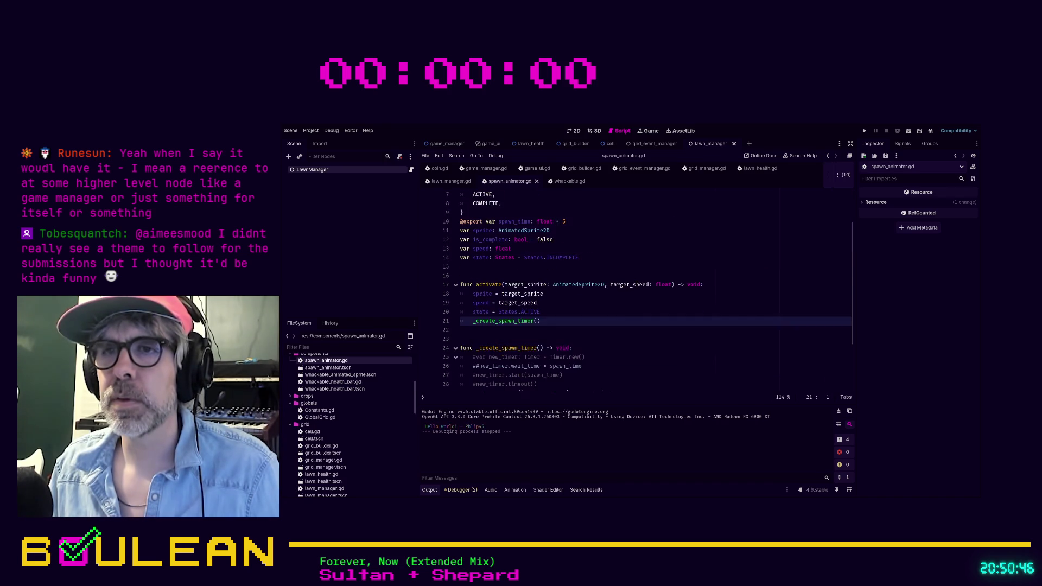
scroll(636, 285, "down", 1)
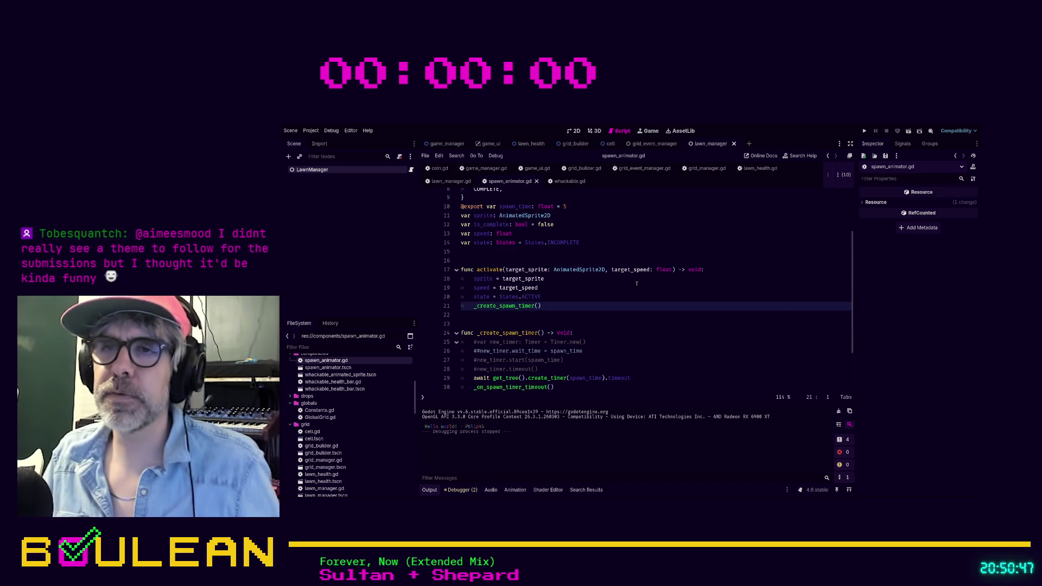
left_click(568, 362)
left_click(664, 370)
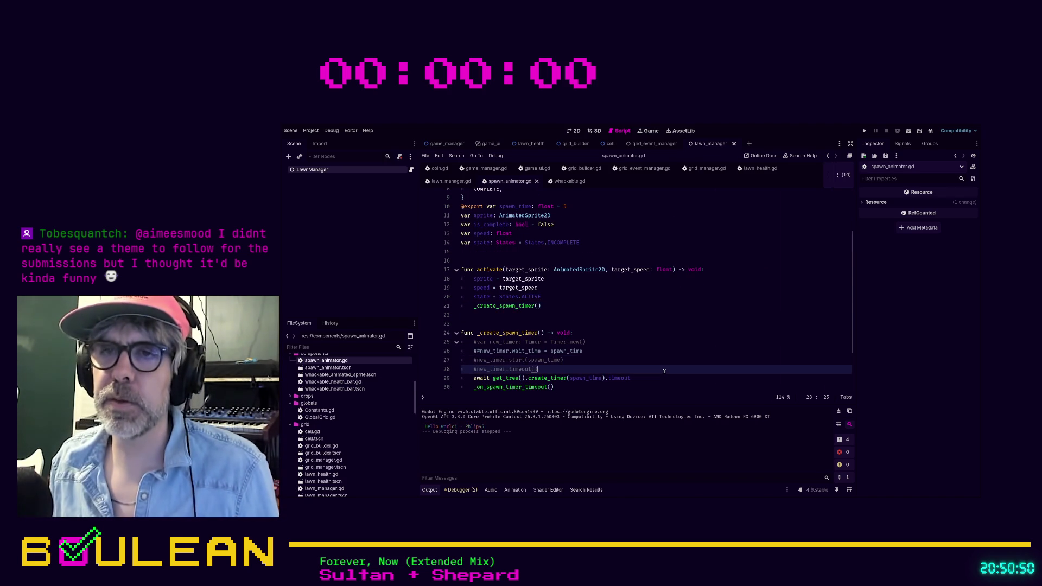
key("shift+Home")
key("shift+Home")
key("shift+Up")
key("BackSpace")
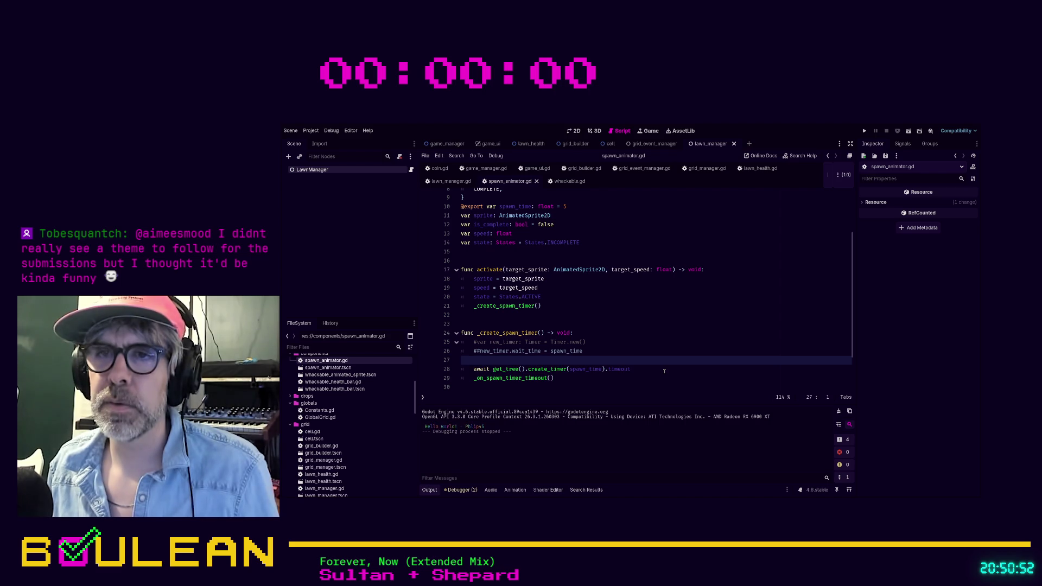
key("shift+Up")
key("shift+Up")
key("BackSpace")
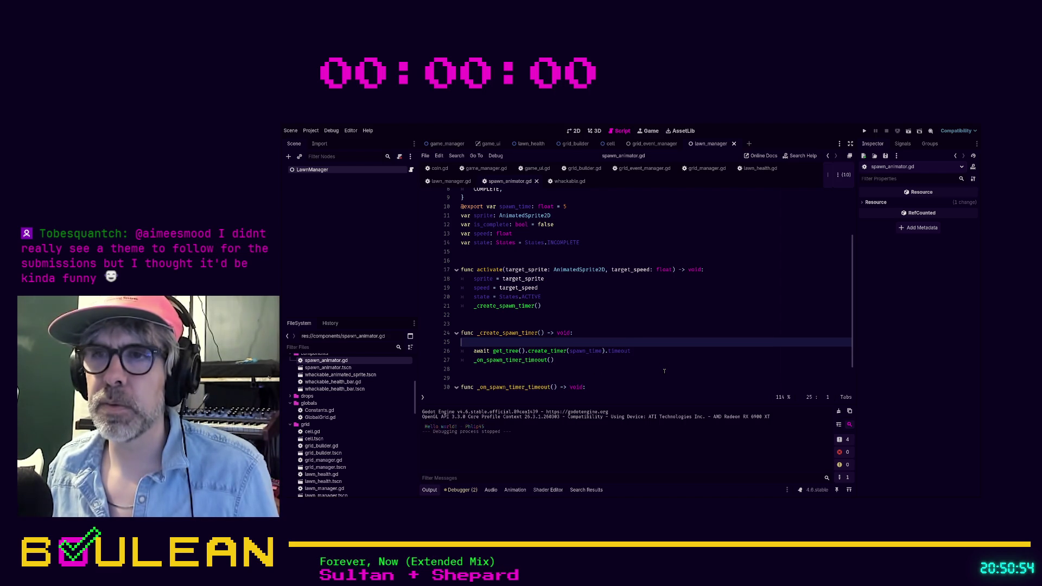
key("Delete")
key("ctrl+Right")
key("ctrl+Right")
key("ctrl+Right")
key("Down")
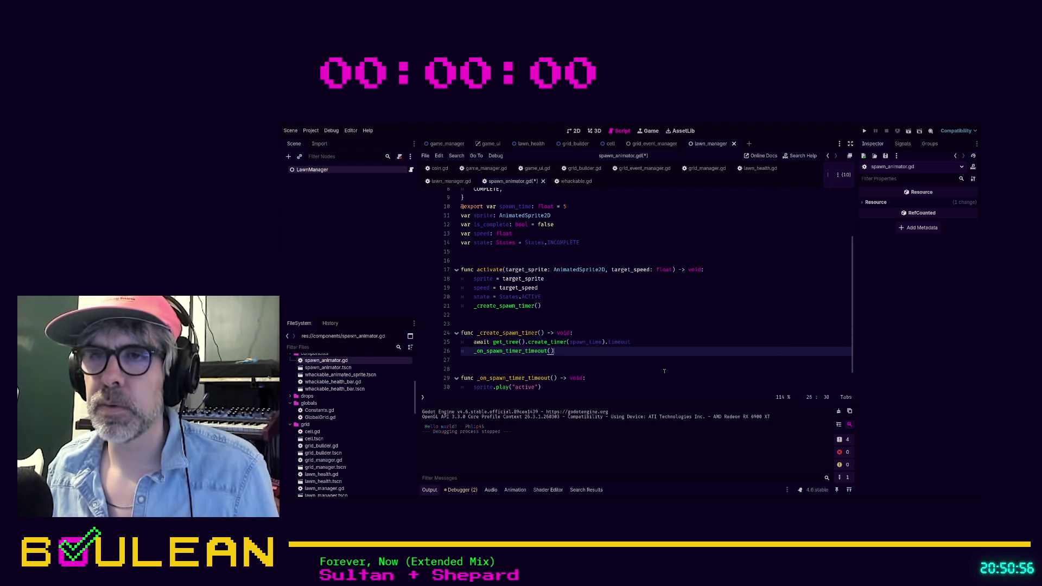
Review the sprite.play("active") line and the surrounding spawn code.
scroll(626, 344, "down", 1)
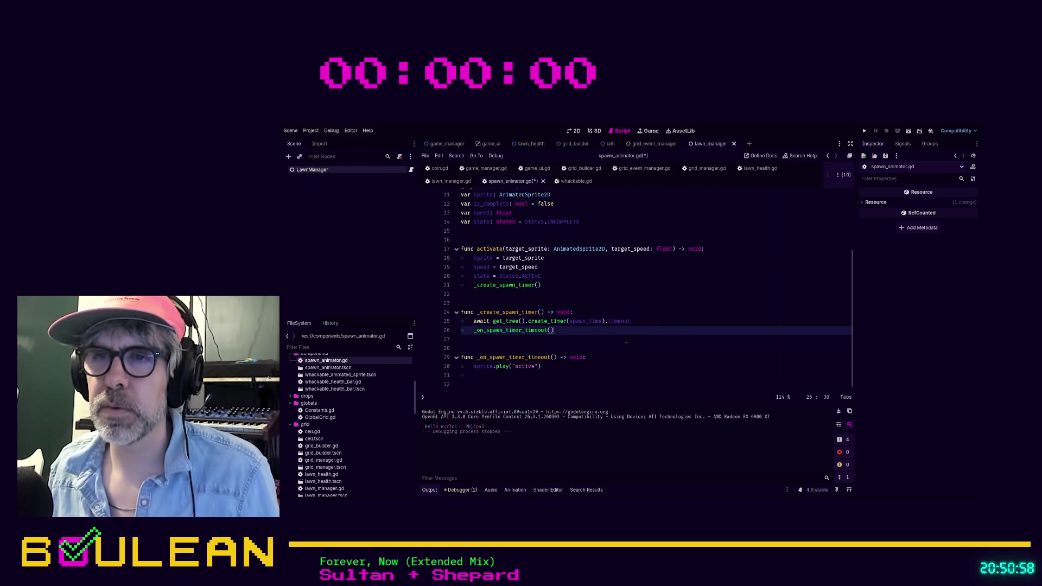
key("Down")
key("Down")
key("Down")
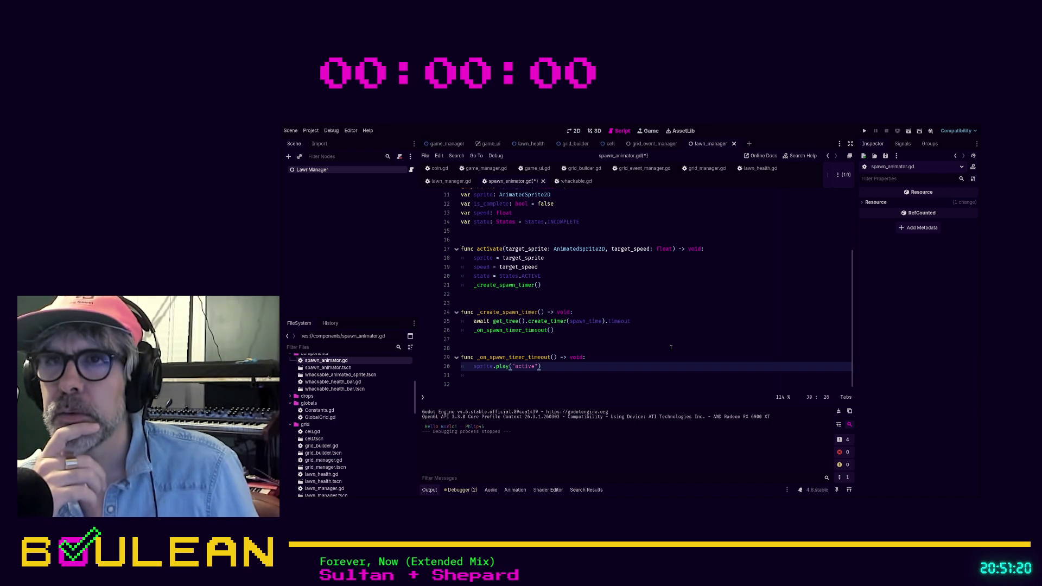
scroll(657, 323, "up", 1)
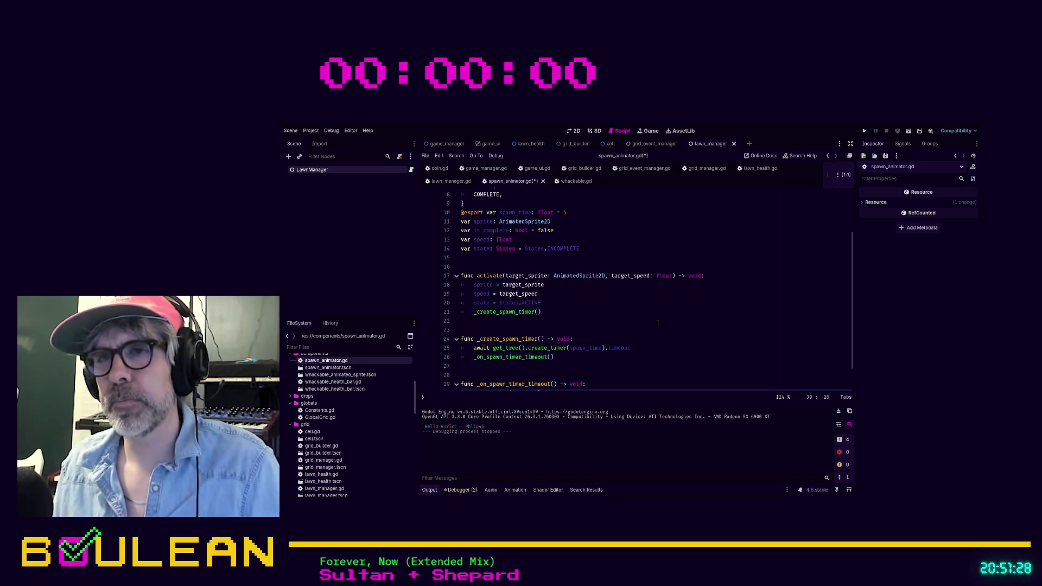
scroll(656, 322, "down", 1)
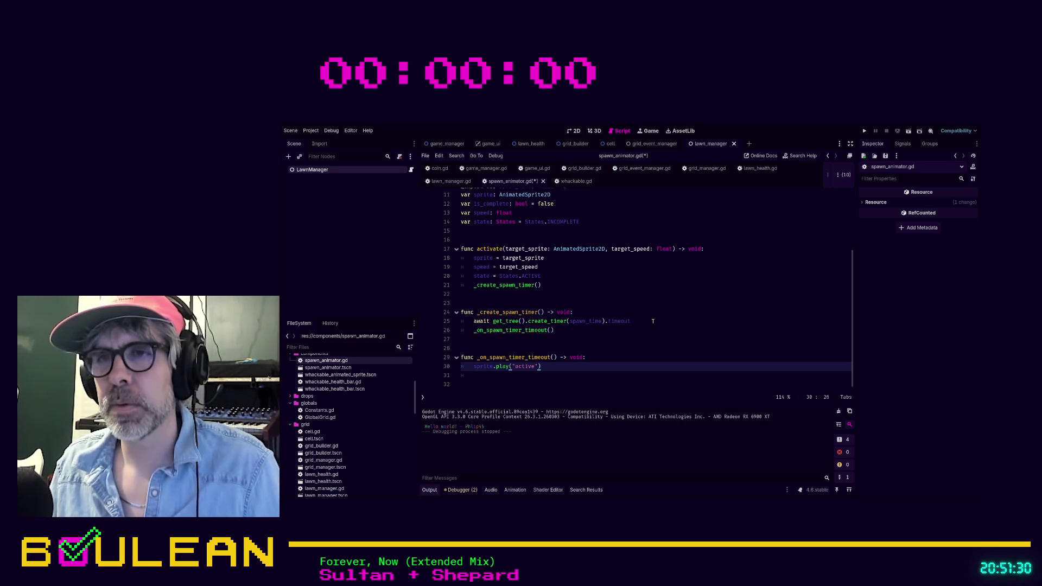
left_click_drag(572, 365, 444, 365)
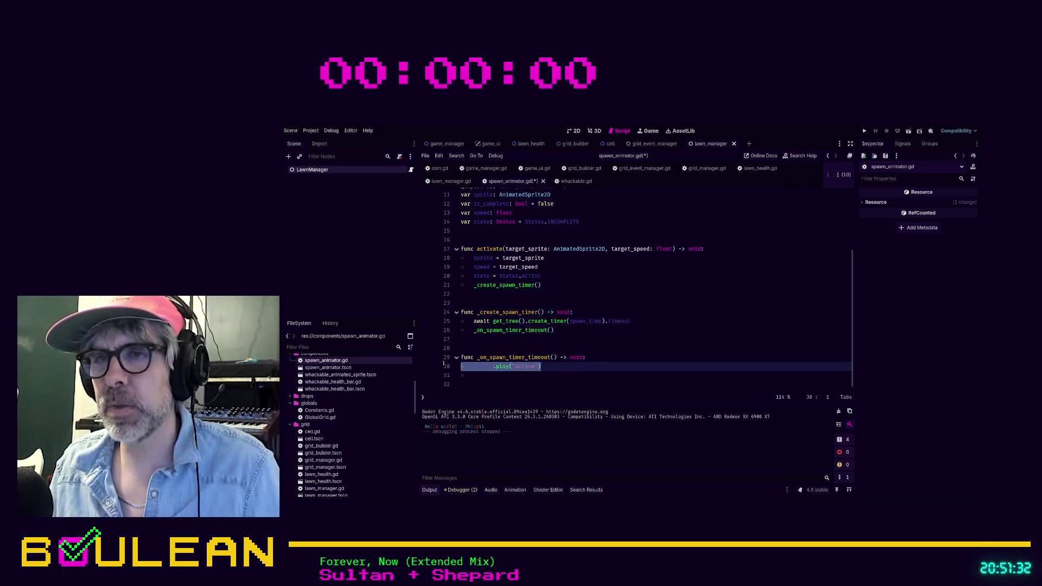
left_click(545, 365)
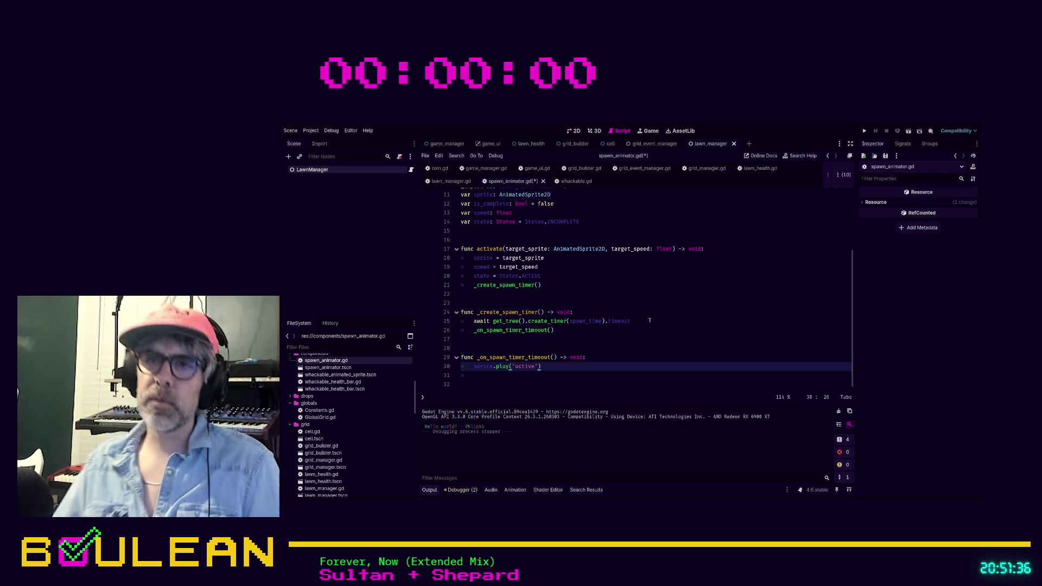
scroll(650, 320, "up", 1)
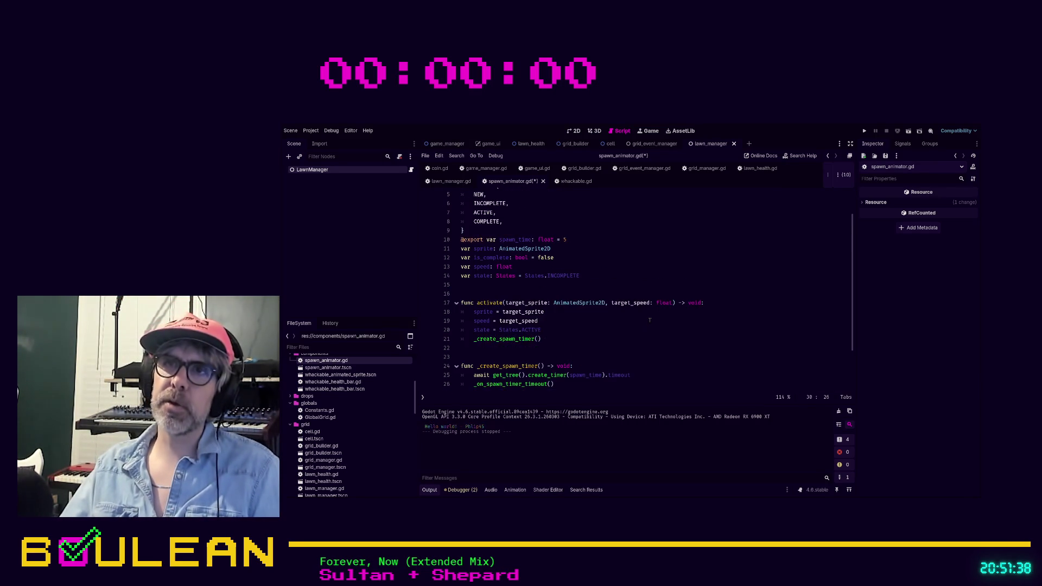
scroll(649, 320, "up", 2)
scroll(649, 320, "down", 3)
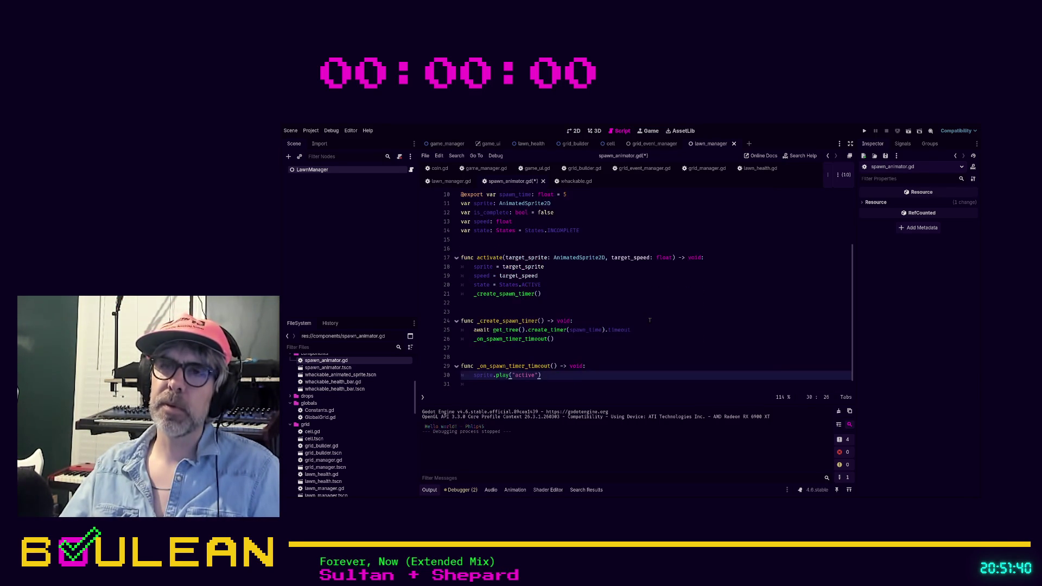
scroll(649, 320, "up", 3)
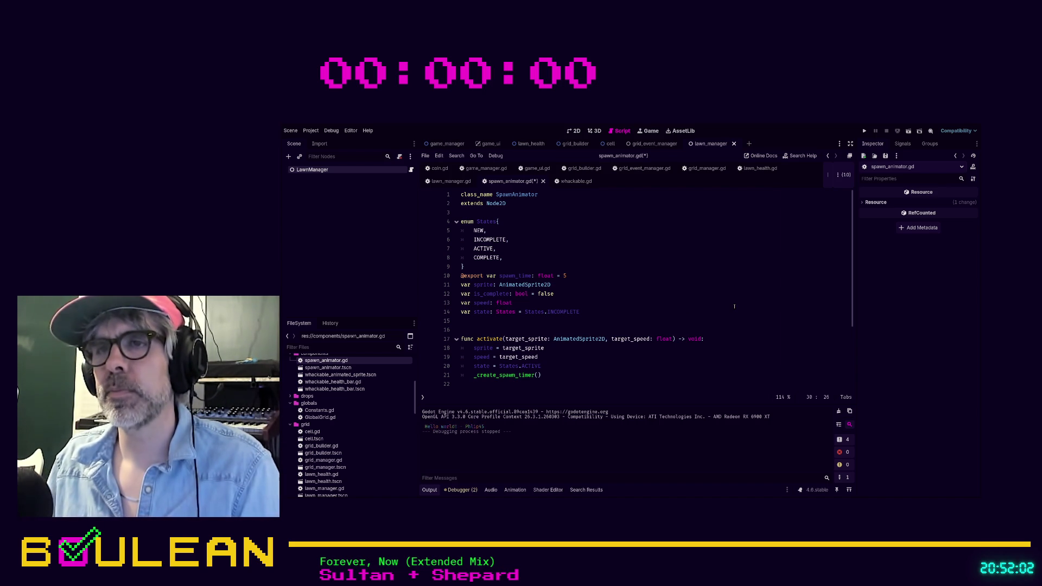
scroll(692, 315, "down", 3)
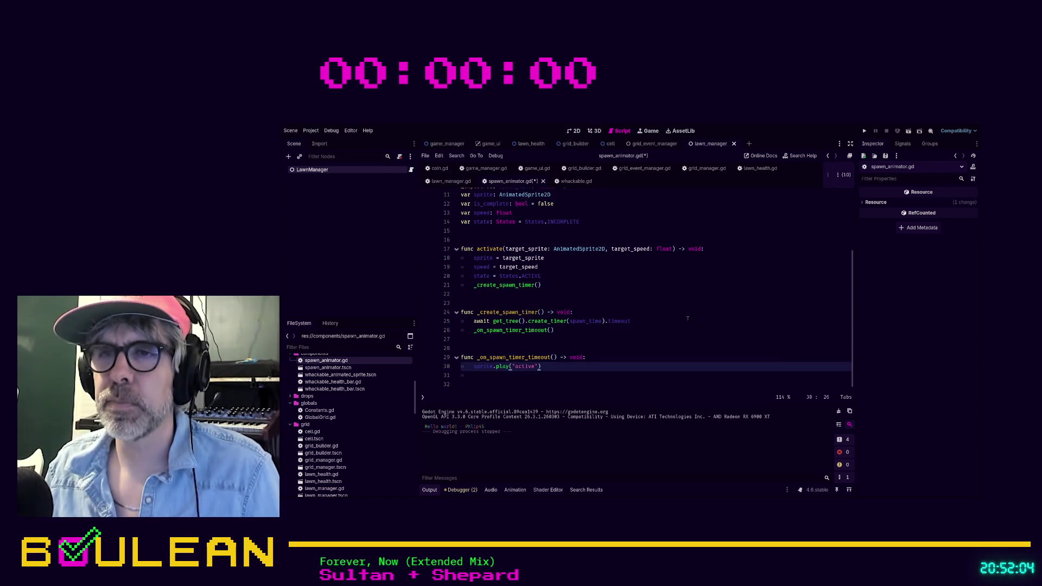
scroll(687, 319, "up", 3)
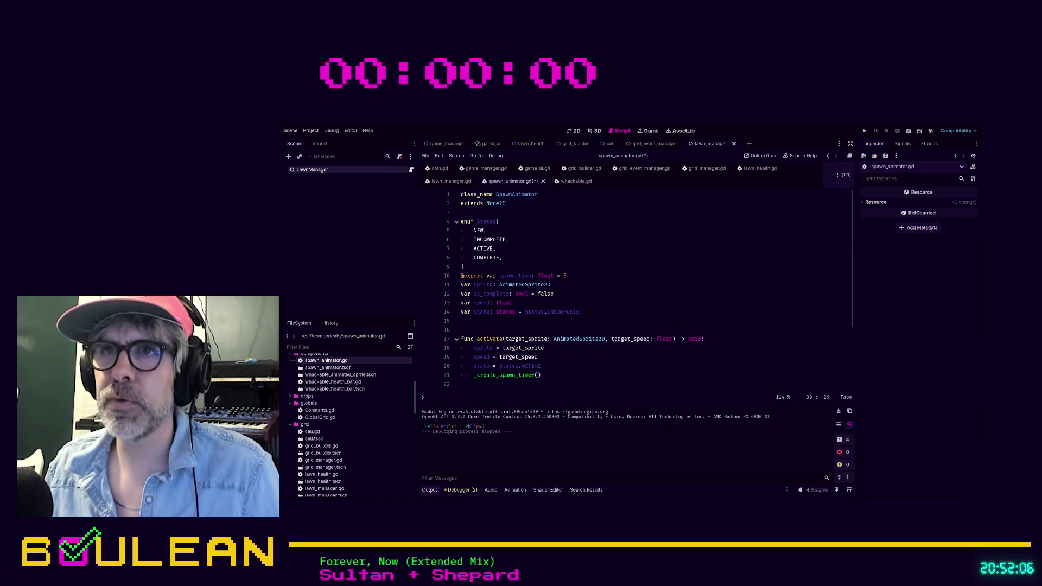
Add a blank line after the States enum and save spawn_animator.gd.
left_click(501, 267)
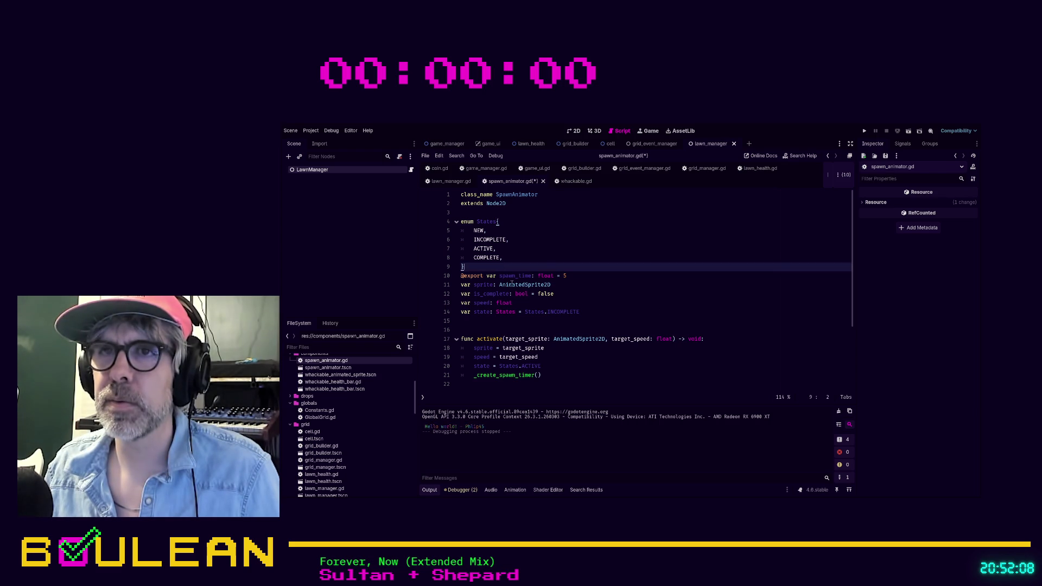
key("Return")
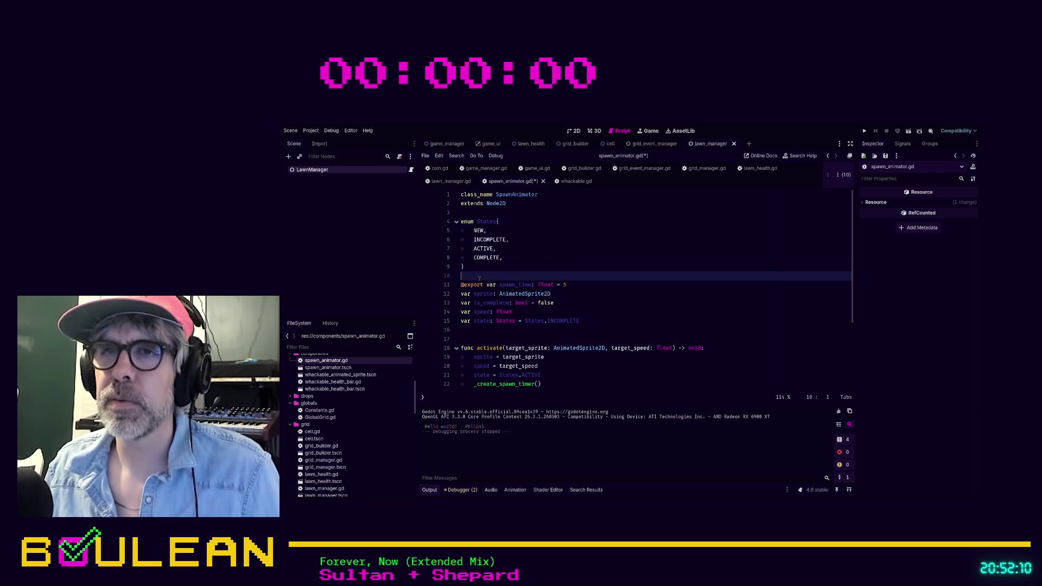
key("ctrl+s")
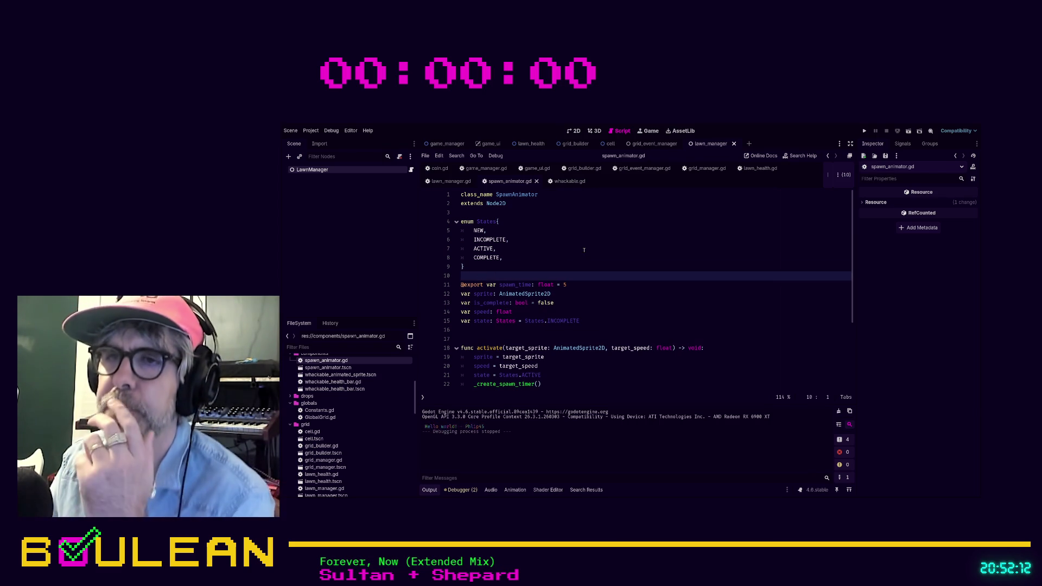
left_click(584, 250)
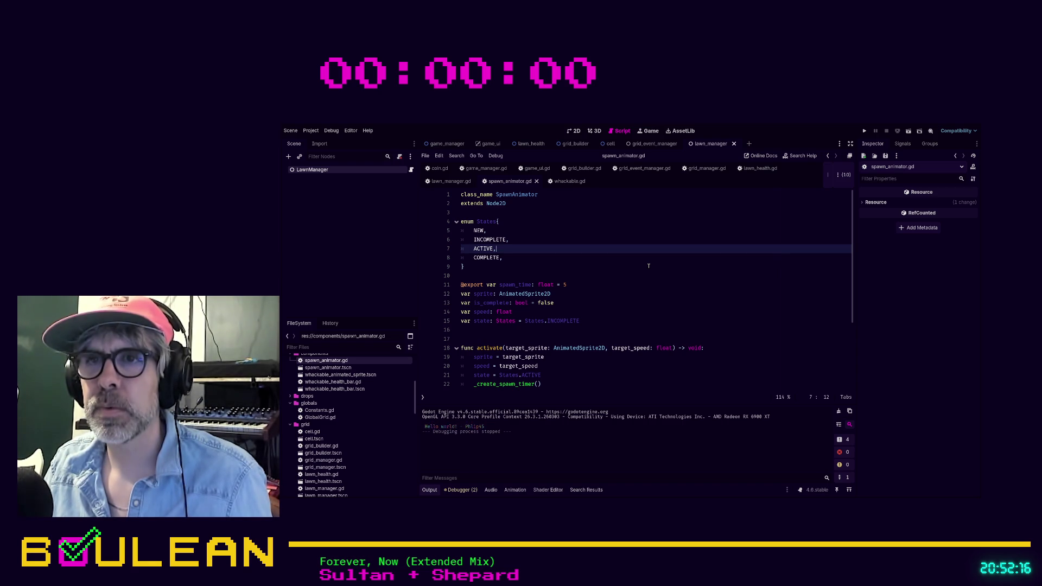
key("ctrl+f")
type("get_pa")
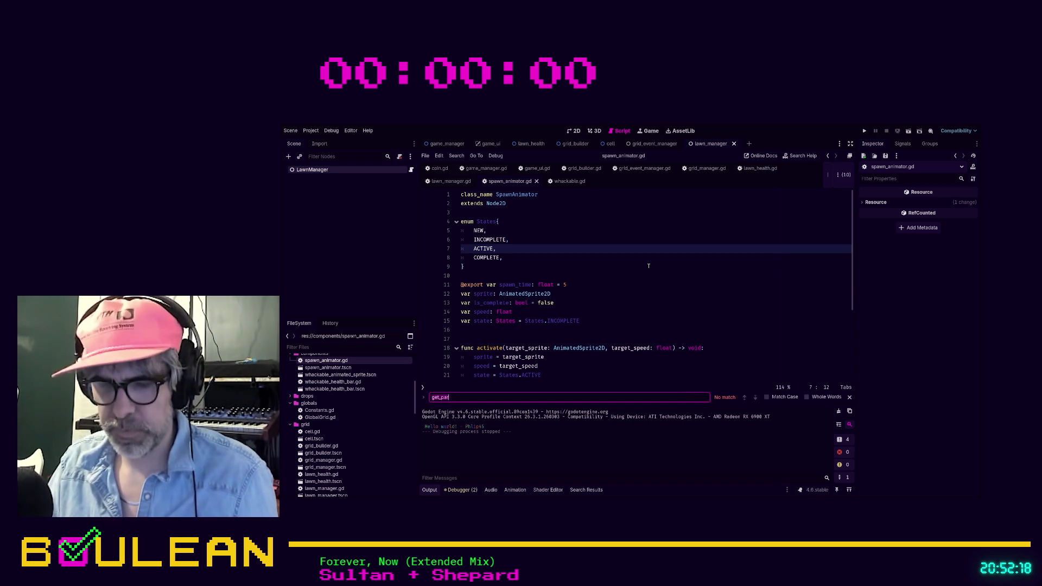
type("stat")
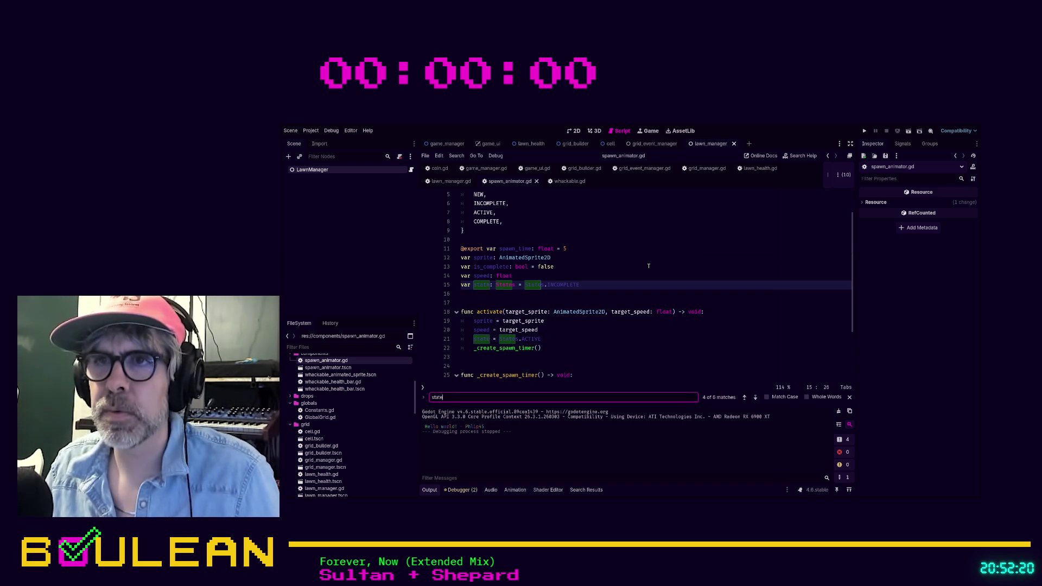
type("e")
key("Return")
key("Return")
key("Return")
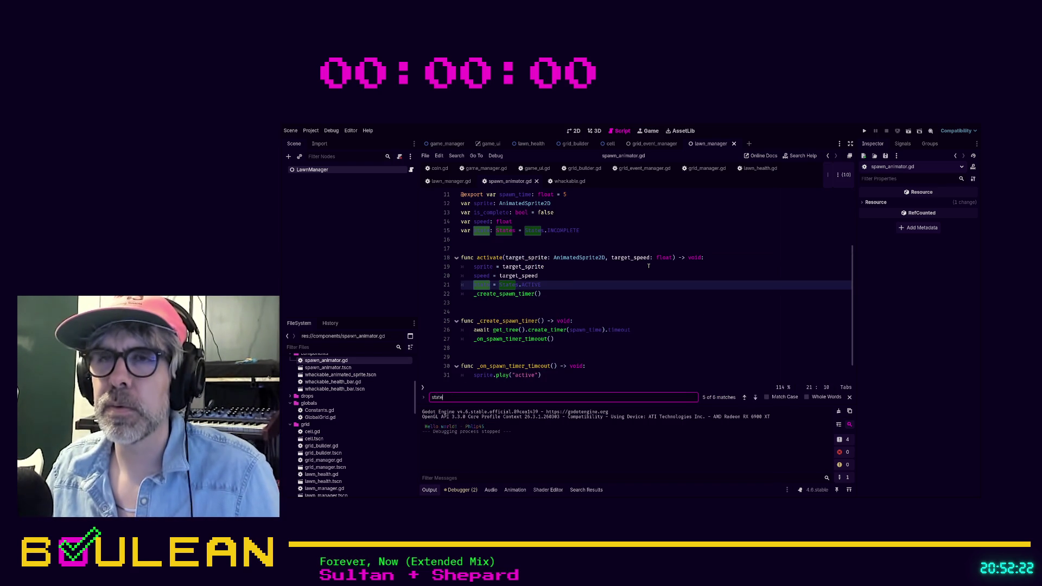
left_click(578, 286)
scroll(578, 287, "up", 1)
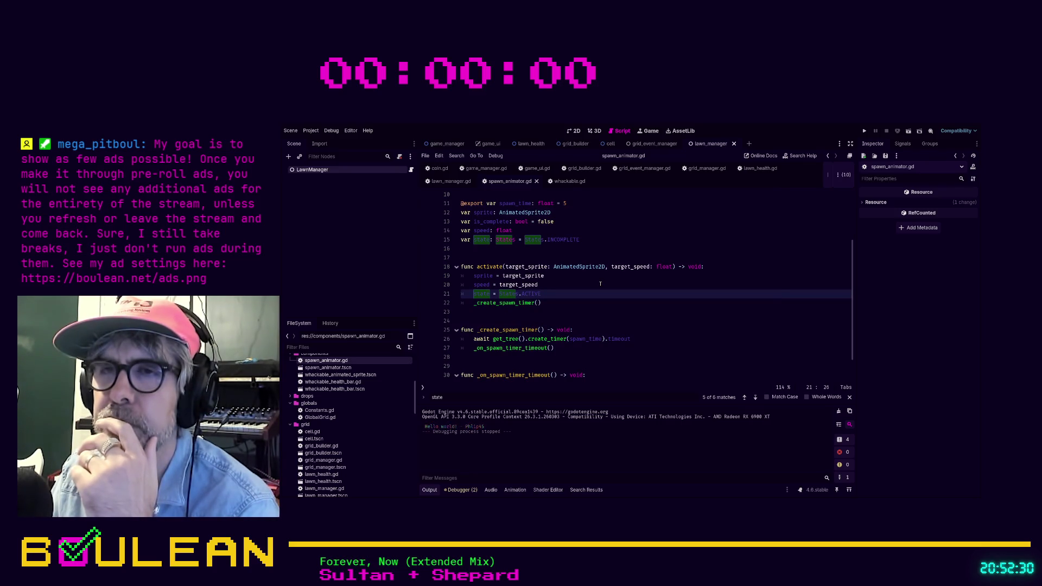
scroll(600, 284, "down", 1)
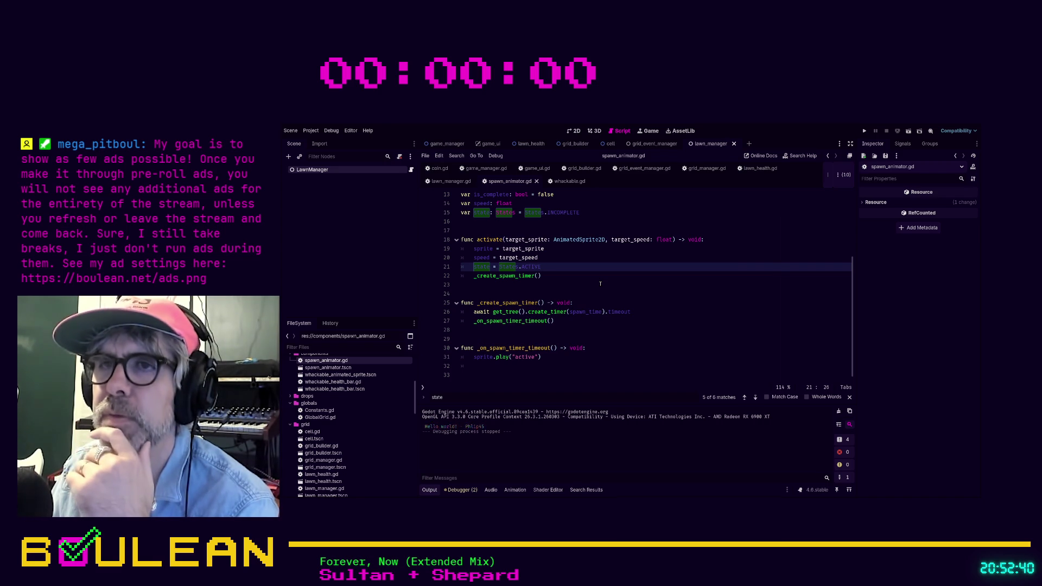
left_click(569, 284)
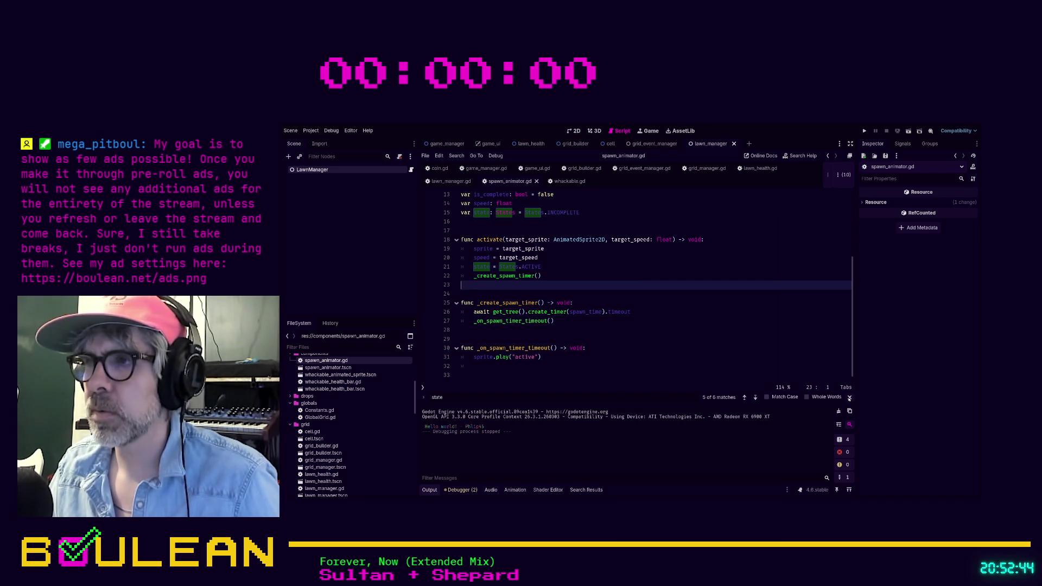
key("Escape")
left_click(693, 354)
key("ctrl+f")
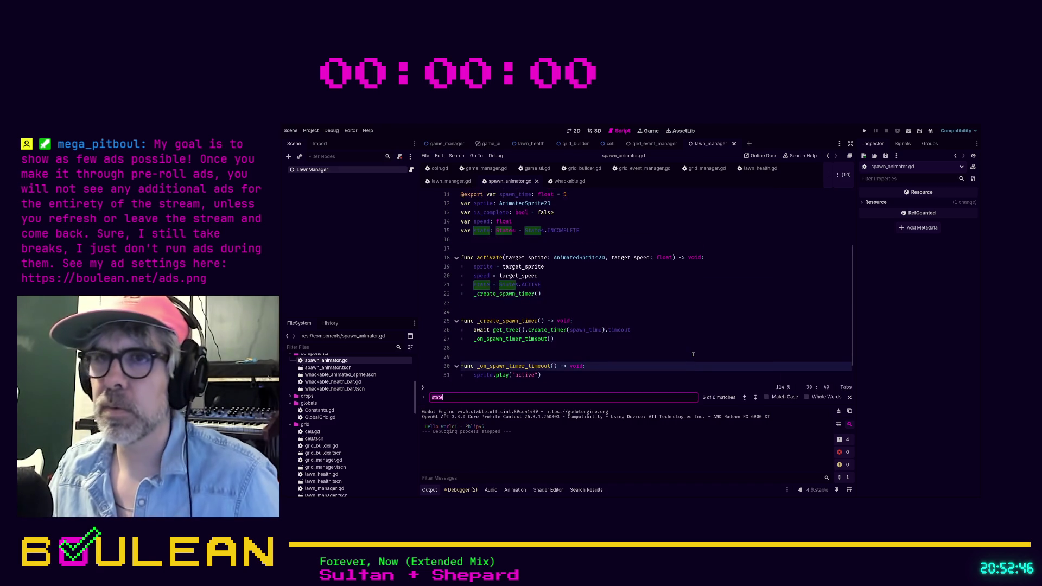
key("Return")
key("Return")
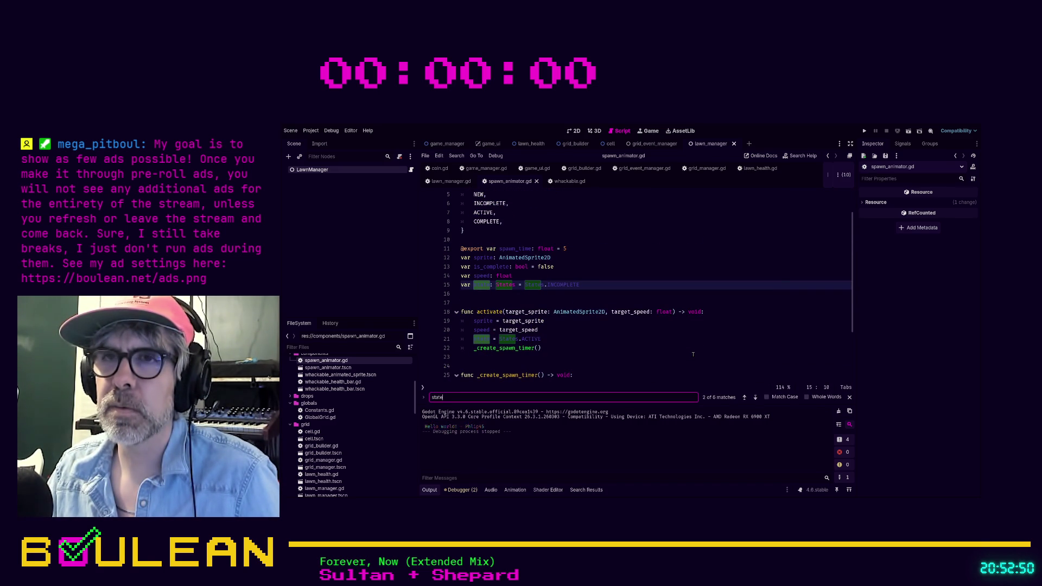
key("Return")
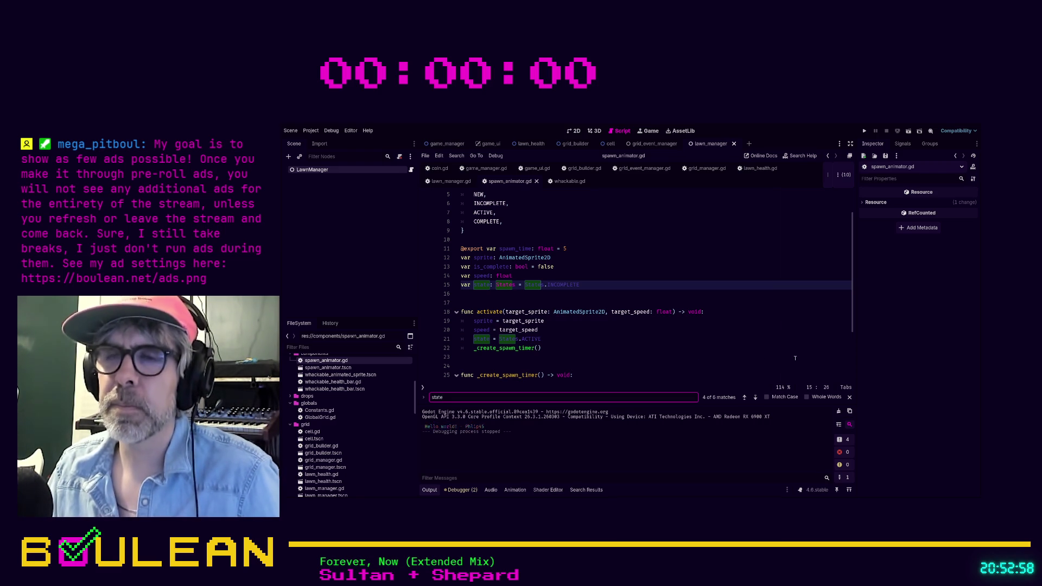
scroll(637, 340, "down", 3)
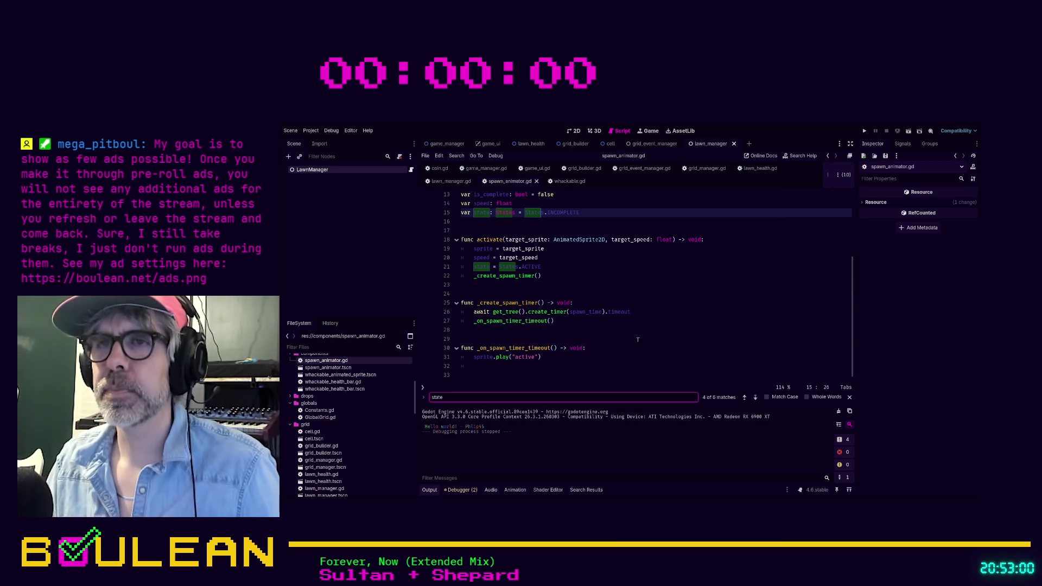
Comment out the state assignment on line 21 and the state variable on line 15.
left_click(557, 271)
key("ctrl+k")
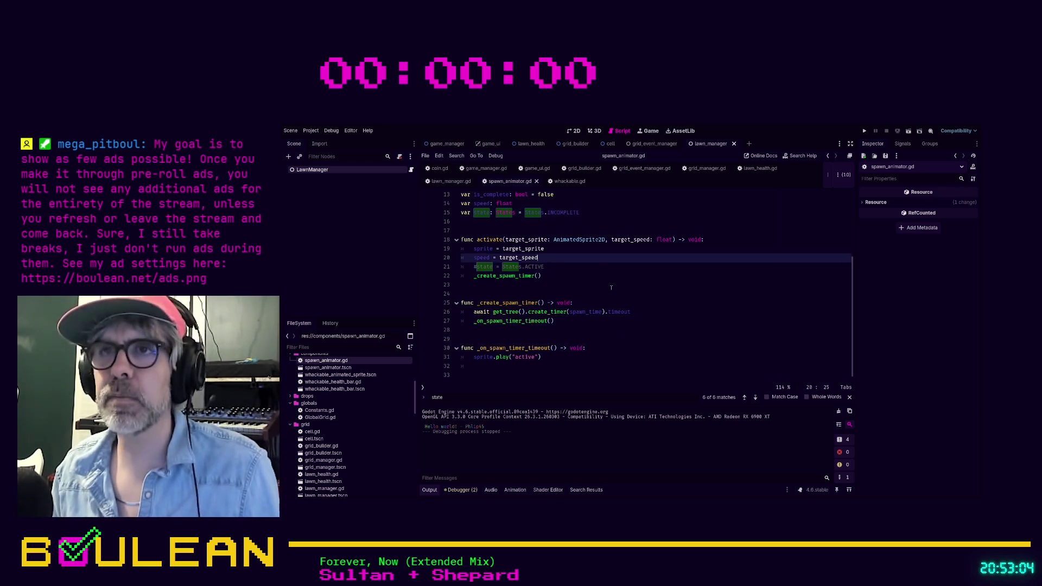
key("Up")
key("Up")
key("Up")
key("ctrl+k")
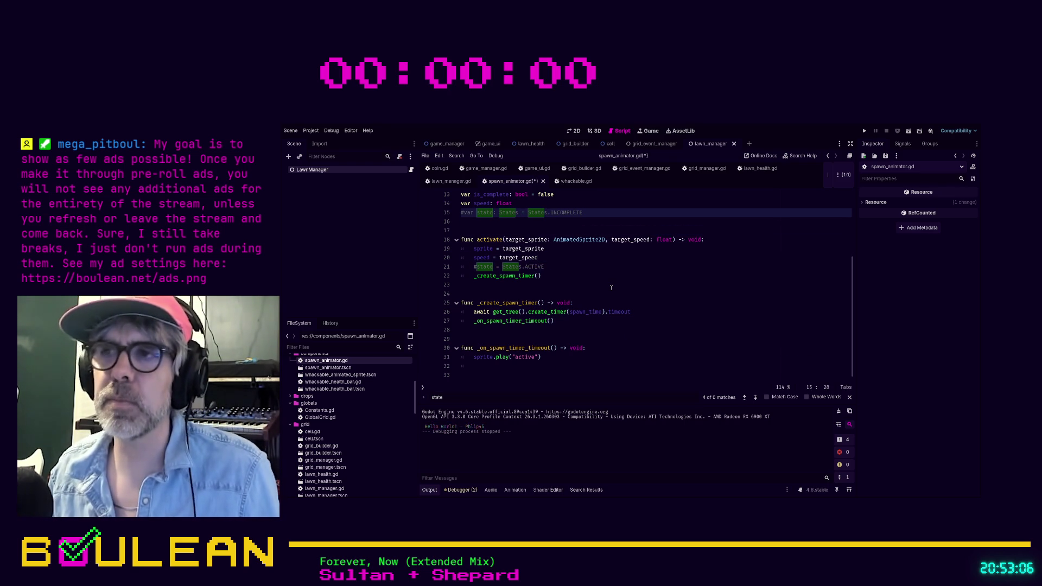
Comment out the whole States enum block with Ctrl+K.
scroll(611, 287, "up", 3)
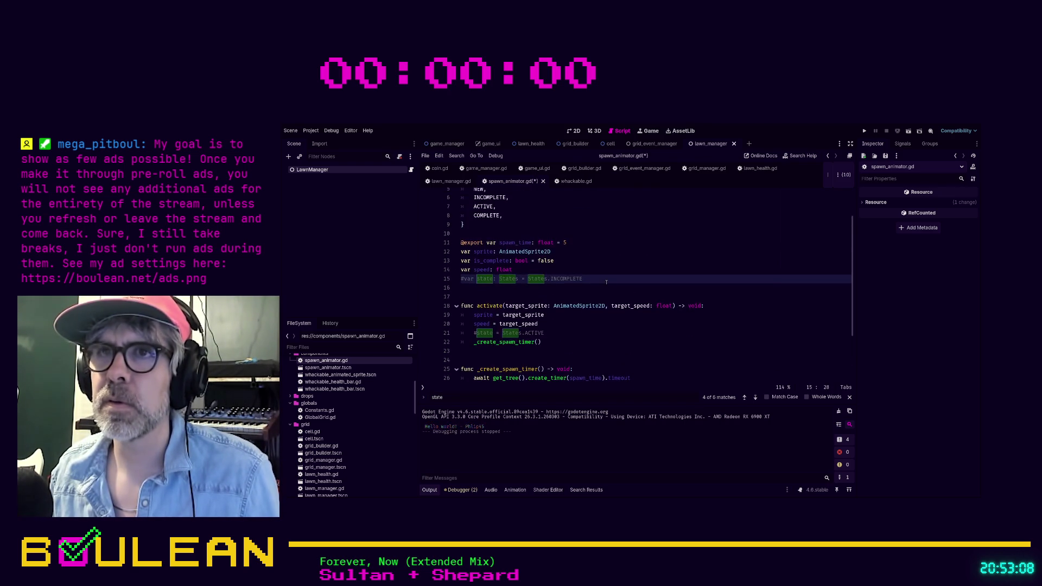
scroll(606, 282, "up", 2)
left_click_drag(503, 270, 449, 223)
key("ctrl+k")
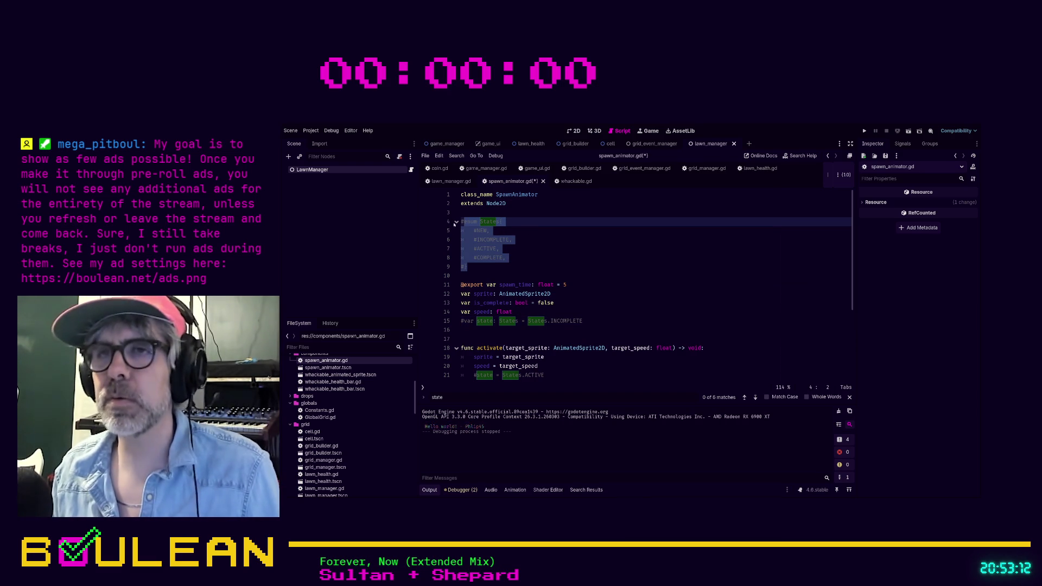
left_click(581, 247)
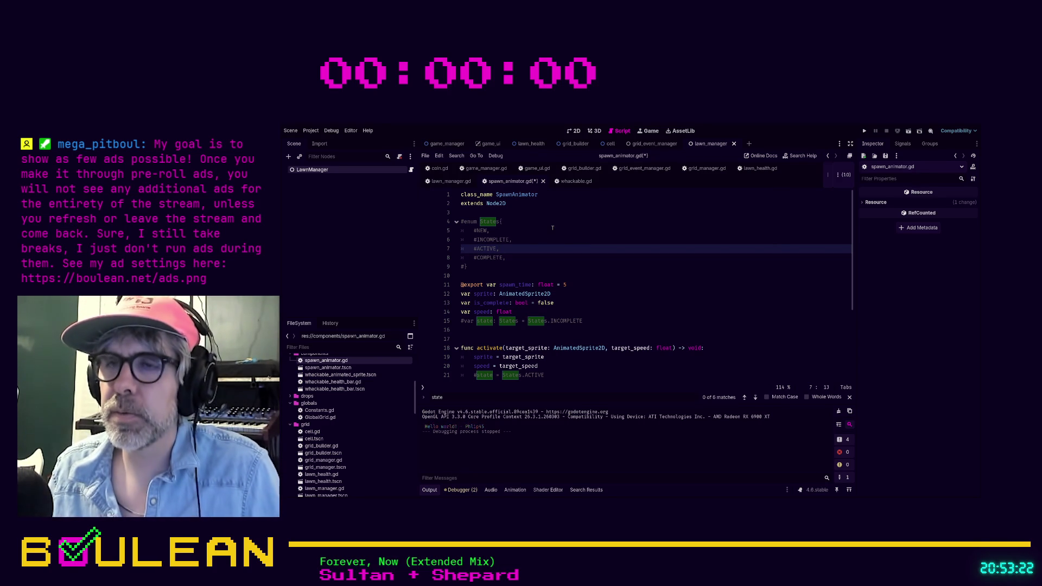
Save and run the game with F5.
scroll(552, 227, "down", 1)
scroll(552, 228, "down", 1)
left_click(588, 324)
key("F5")
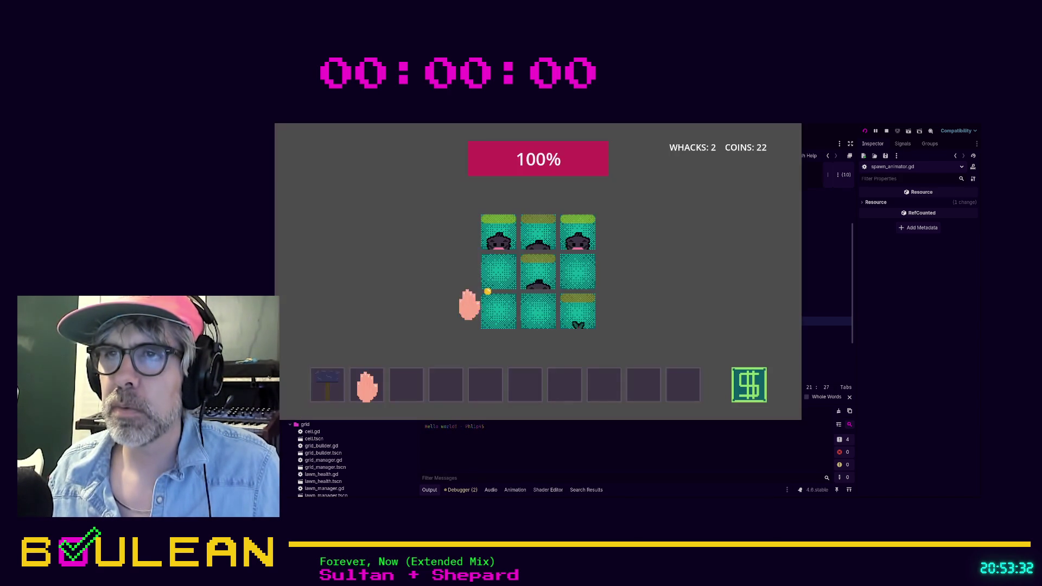
Whack six moles, reaching 8 whacks and 82 coins, then stop the game with F8.
left_click(529, 277)
left_click(521, 245)
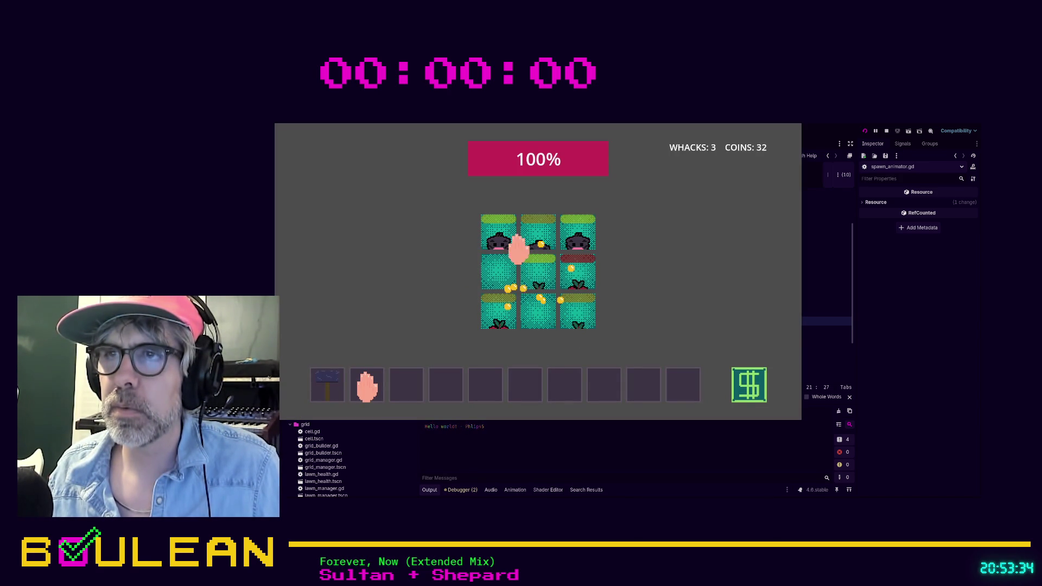
left_click(537, 274)
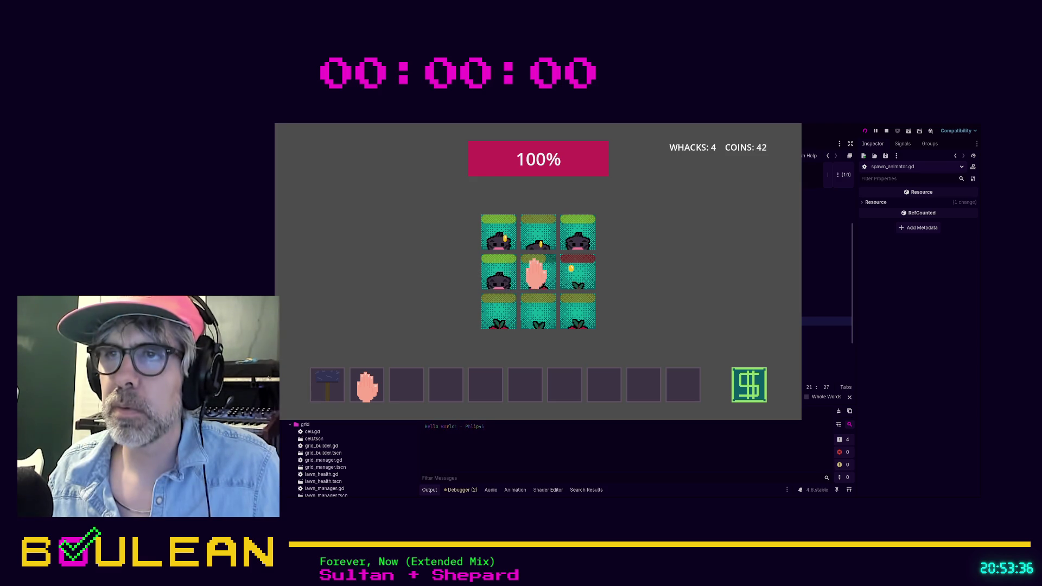
left_click(499, 233)
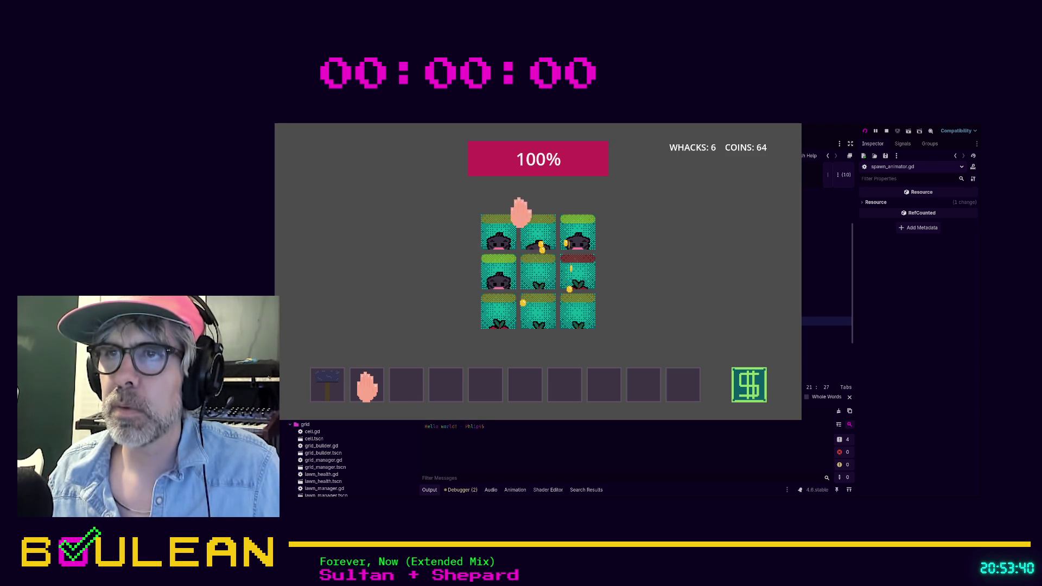
left_click(537, 231)
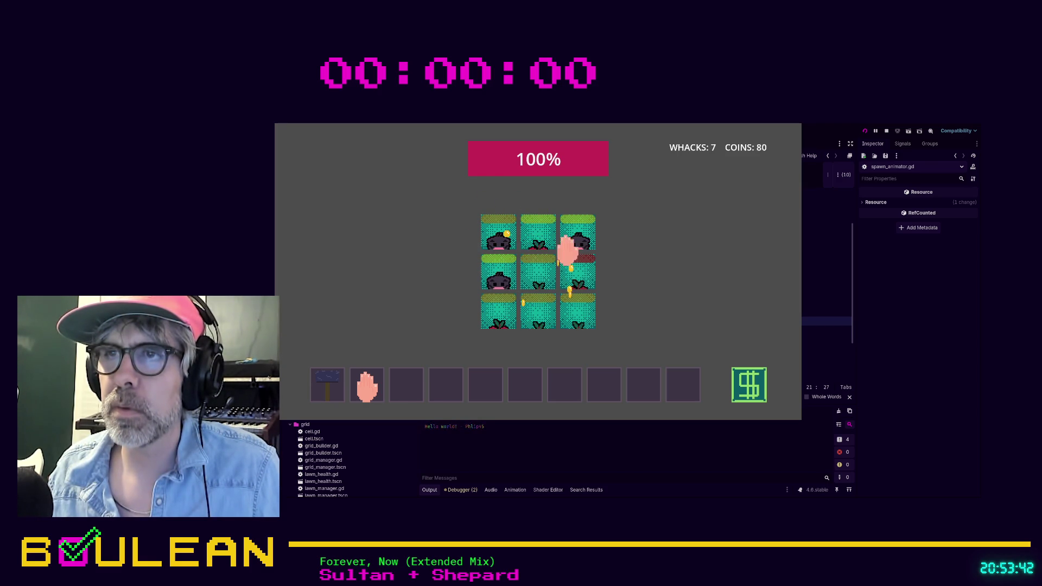
left_click(535, 232)
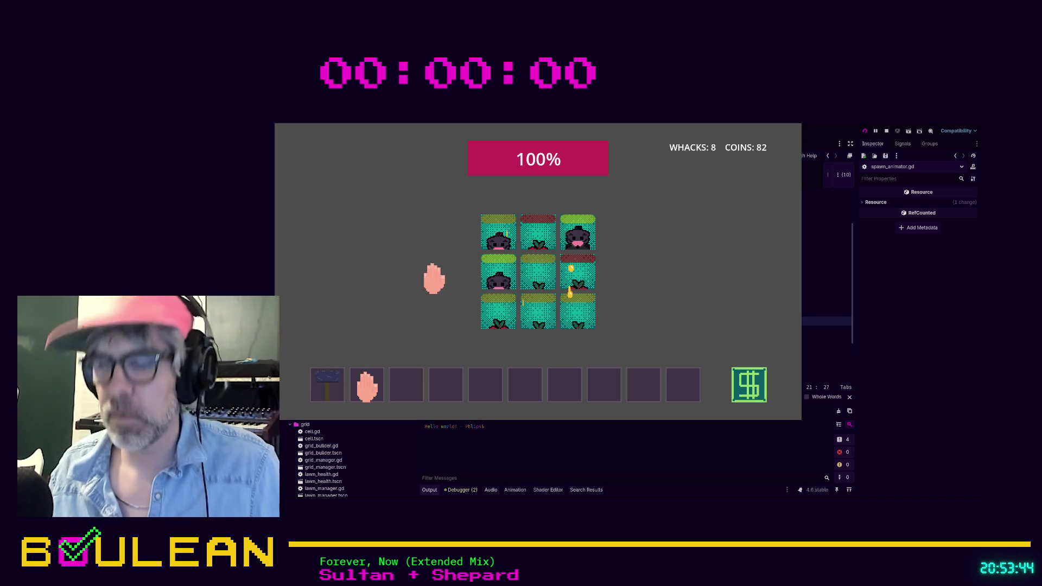
key("F8")
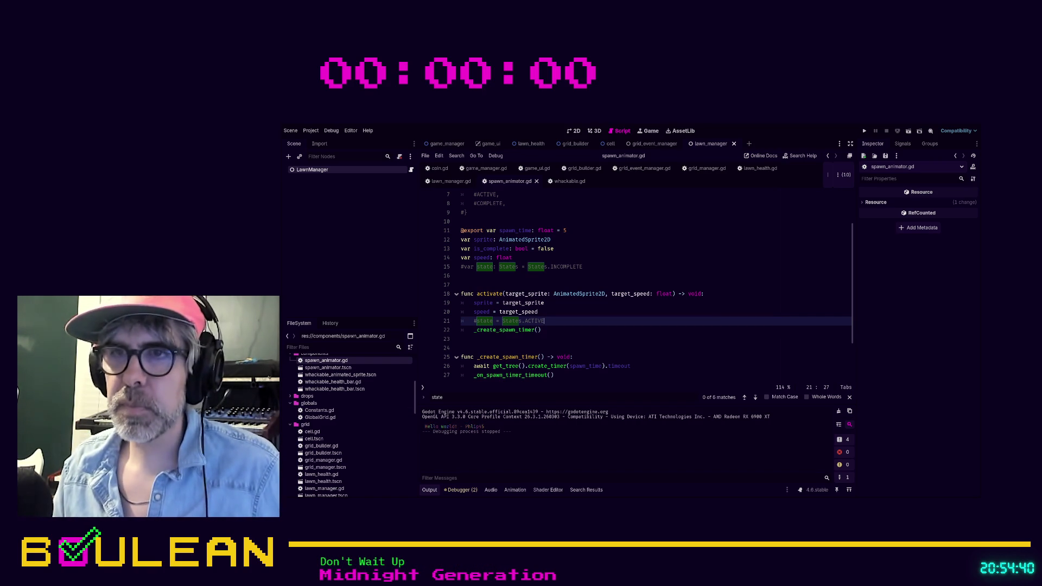
Delete the commented state assignment, the commented States enum block, and the leftover blank line.
key("shift+Home")
key("shift+Home")
key("BackSpace")
key("BackSpace")
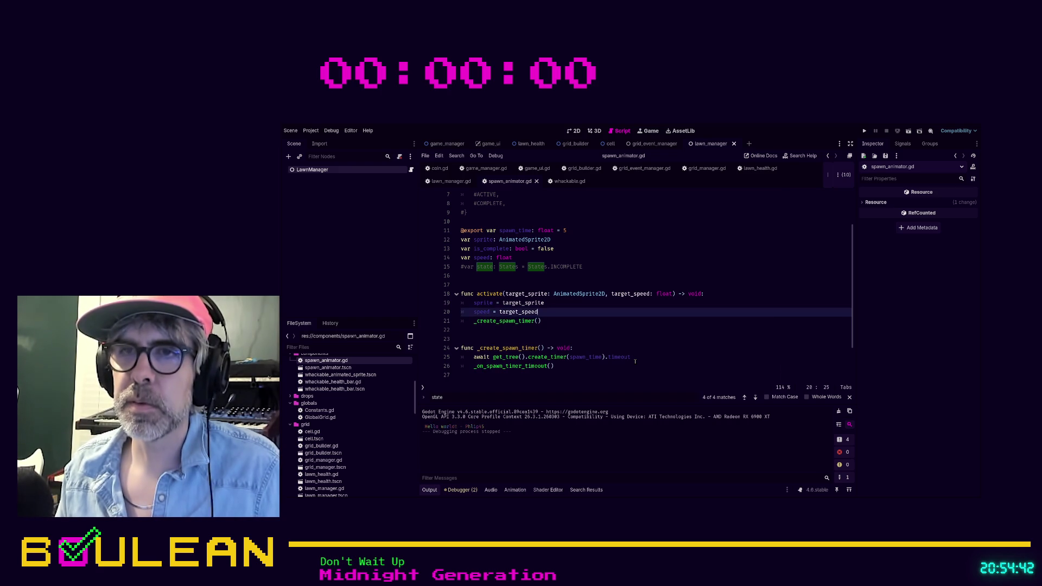
scroll(617, 335, "up", 2)
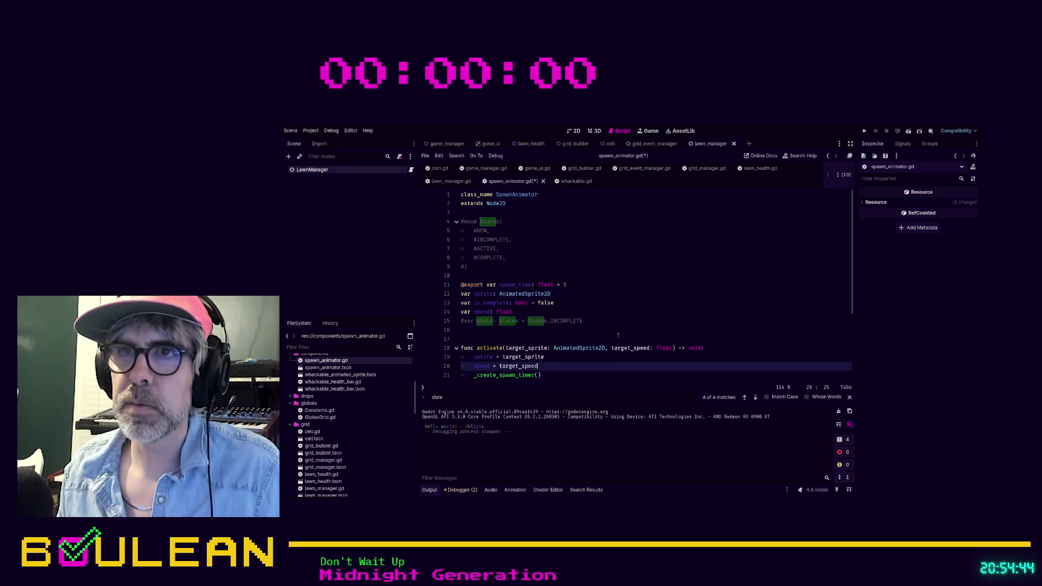
left_click_drag(493, 264, 457, 222)
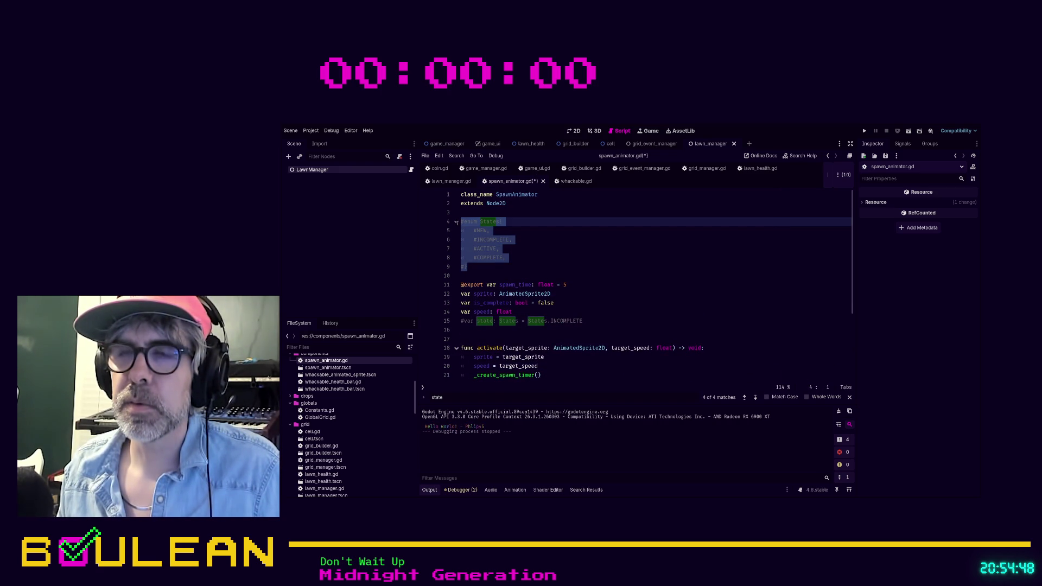
scroll(649, 294, "down", 2)
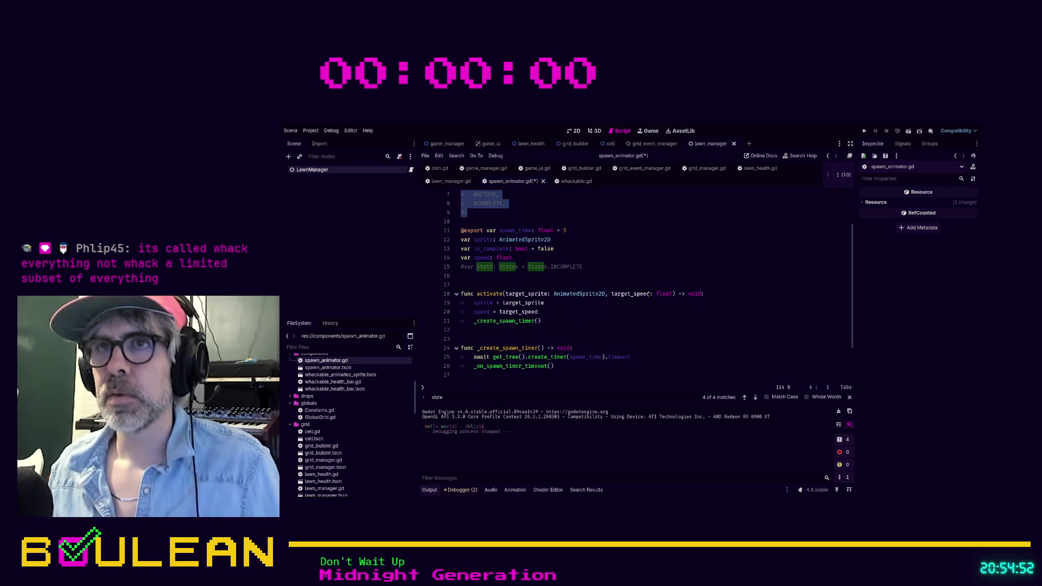
key("BackSpace")
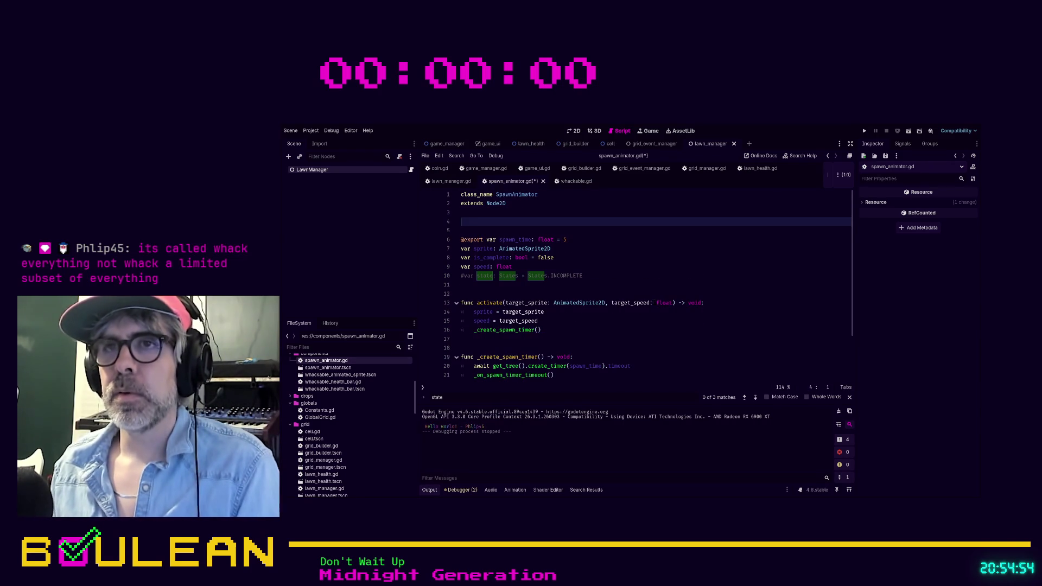
key("Up")
key("Delete")
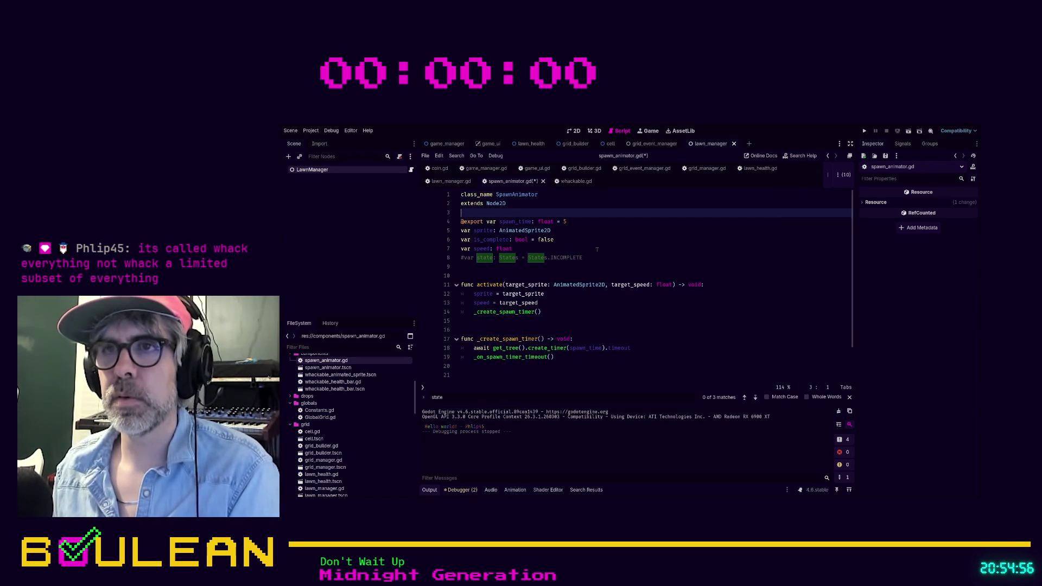
Delete the commented state variable line and its extra blank line, then save the script.
left_click(597, 257)
key("shift+Home")
key("BackSpace")
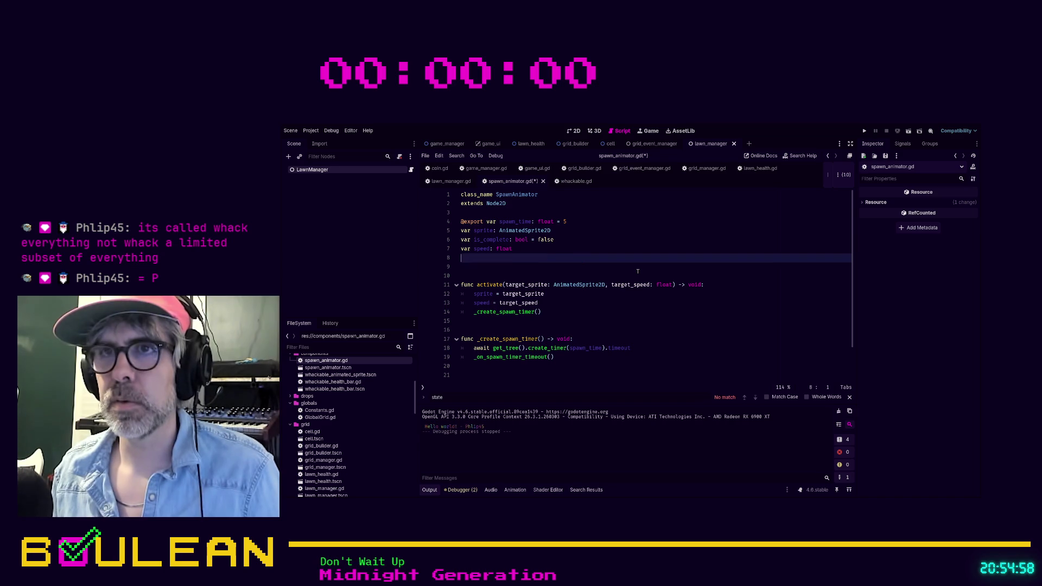
key("Delete")
key("Down")
left_click(554, 311)
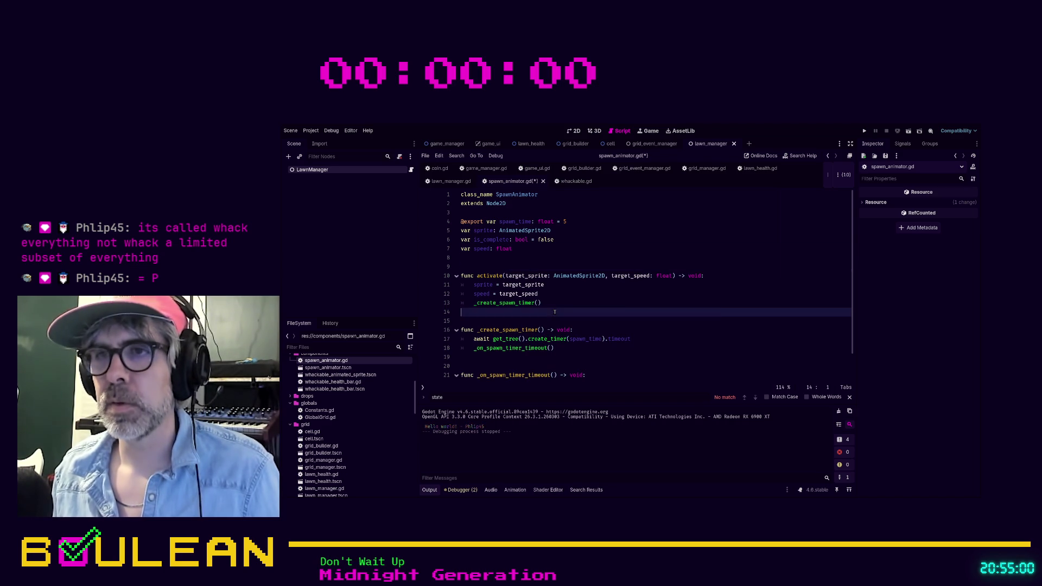
key("ctrl+s")
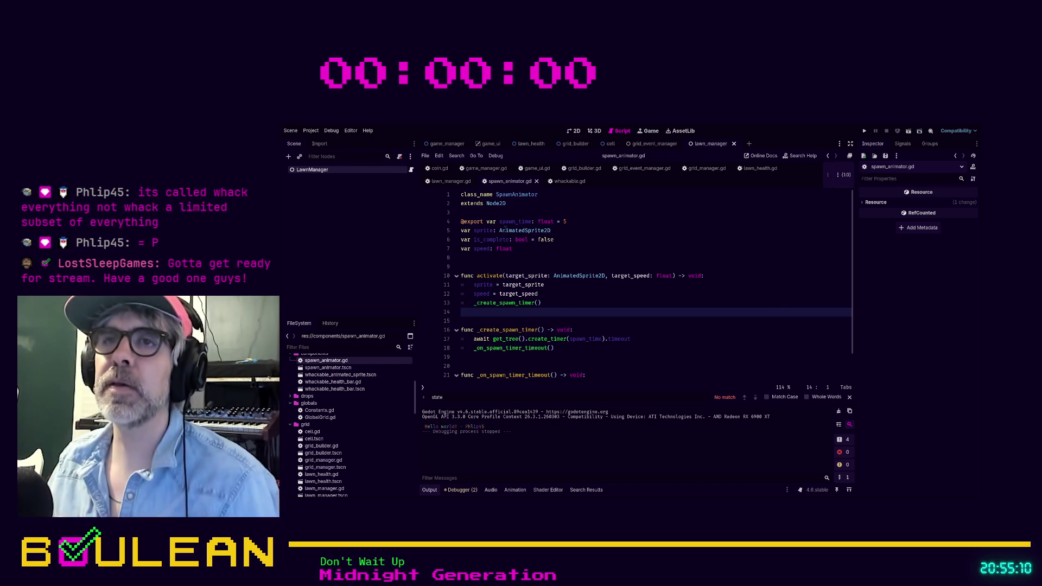
Declare signal whackable_spawn_complete() on a new line near the top of spawn_animator.gd.
left_click(534, 212)
key("Return")
key("Return")
key("Up")
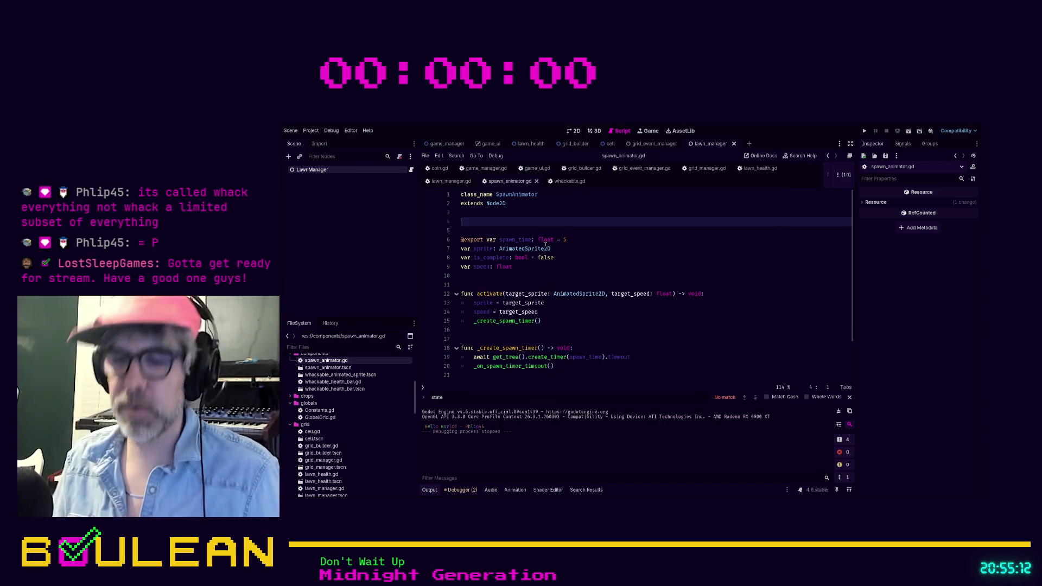
type("signal")
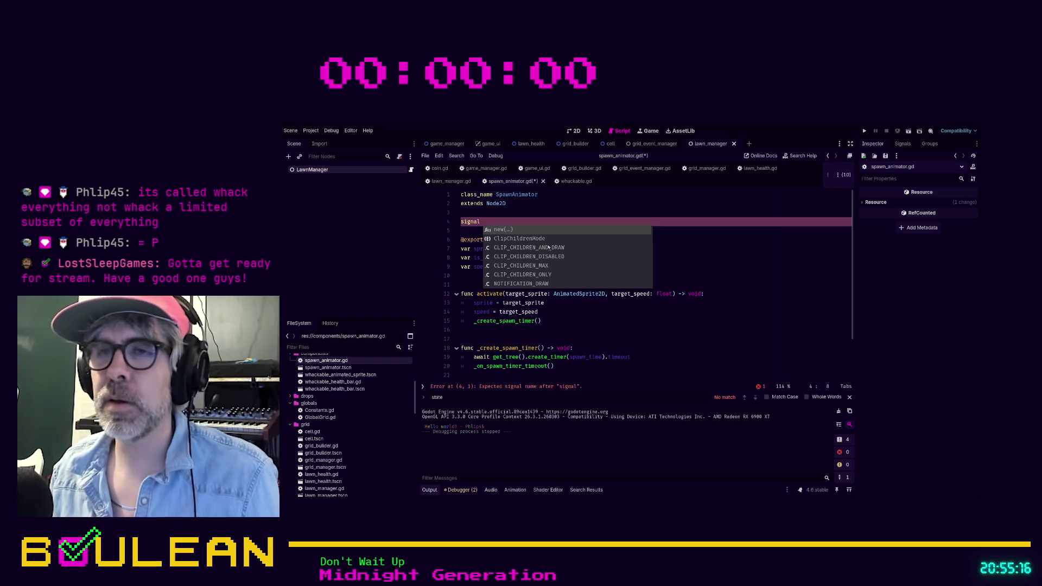
left_click(562, 315)
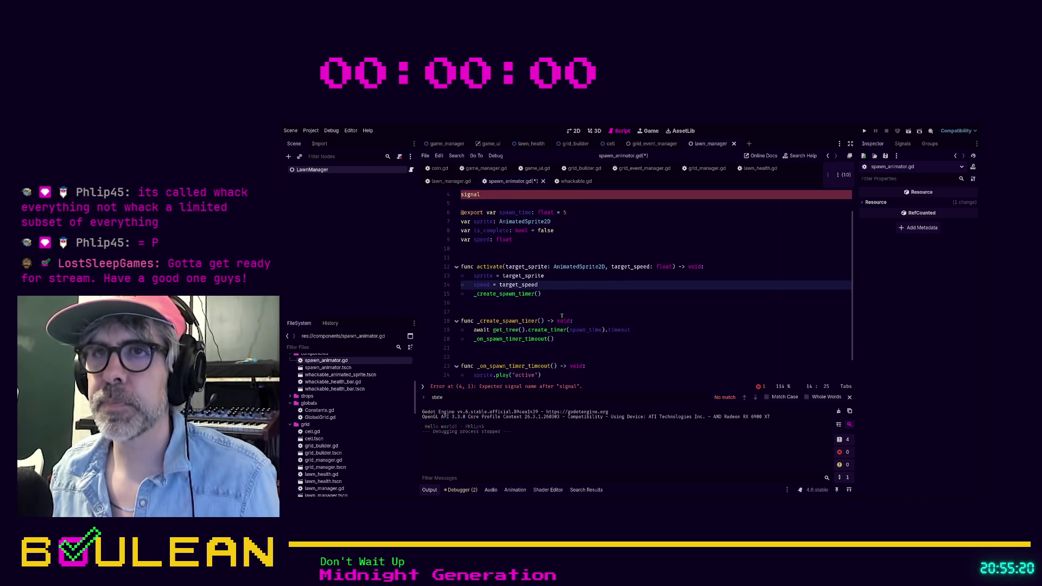
scroll(562, 315, "down", 2)
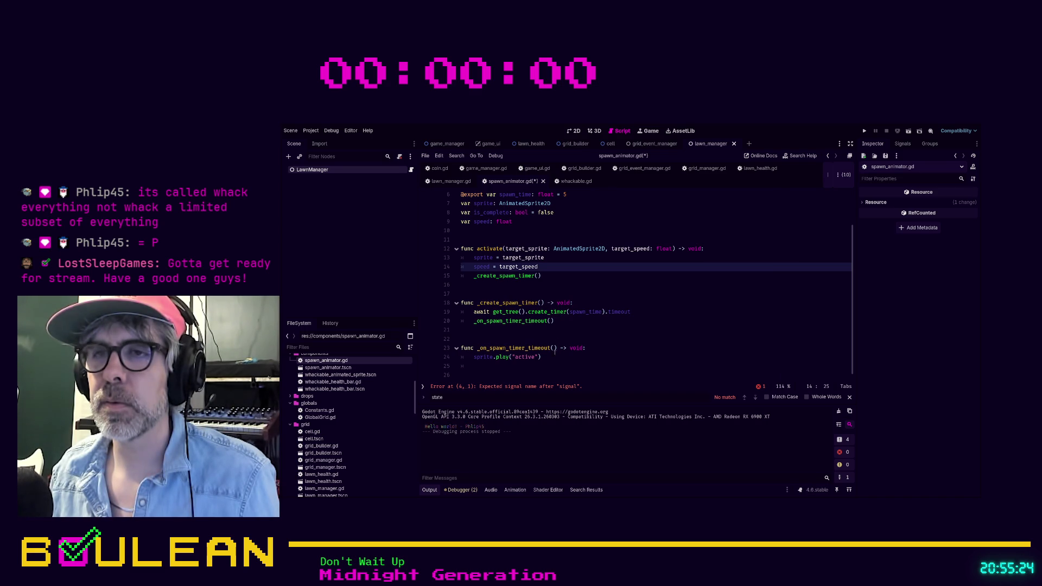
scroll(554, 358, "up", 1)
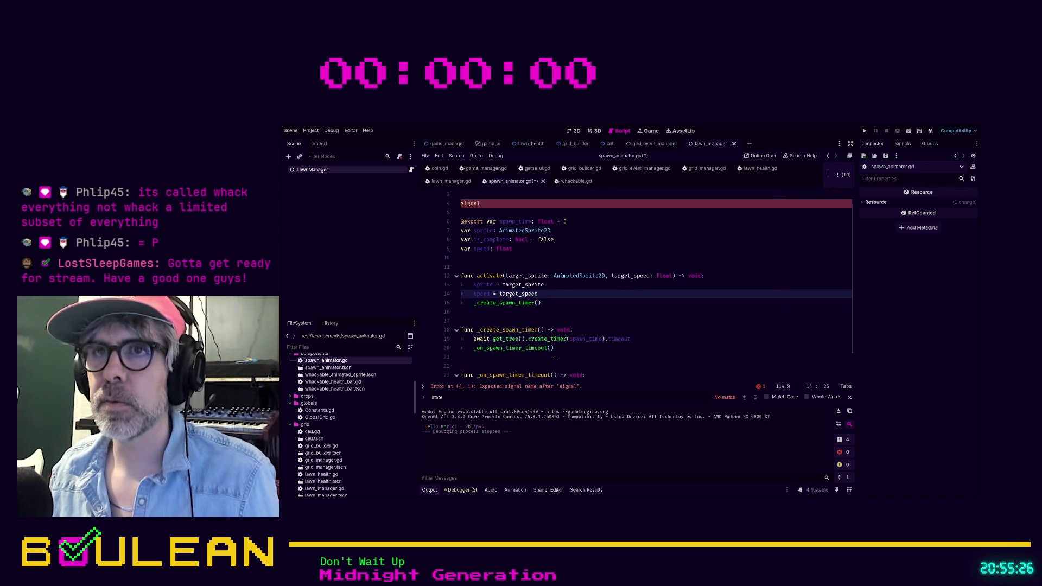
key("Up")
key("Up")
key("Up")
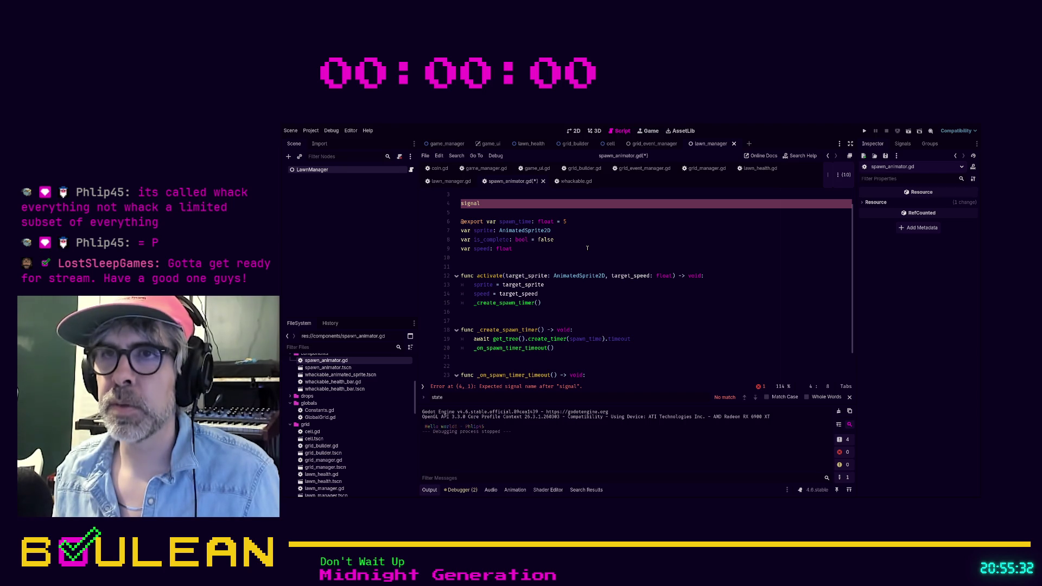
type("ete")
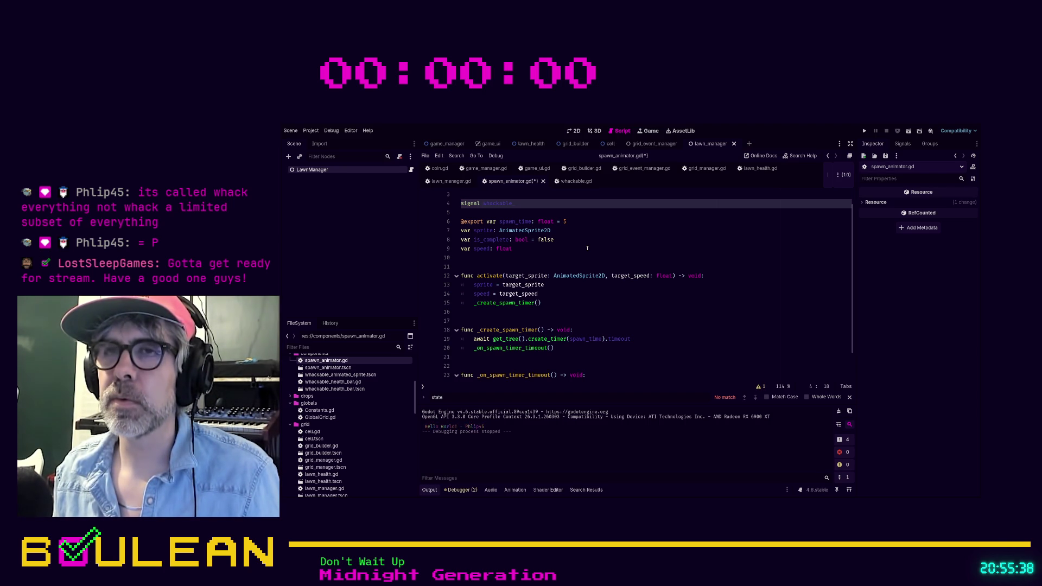
type("spawn")
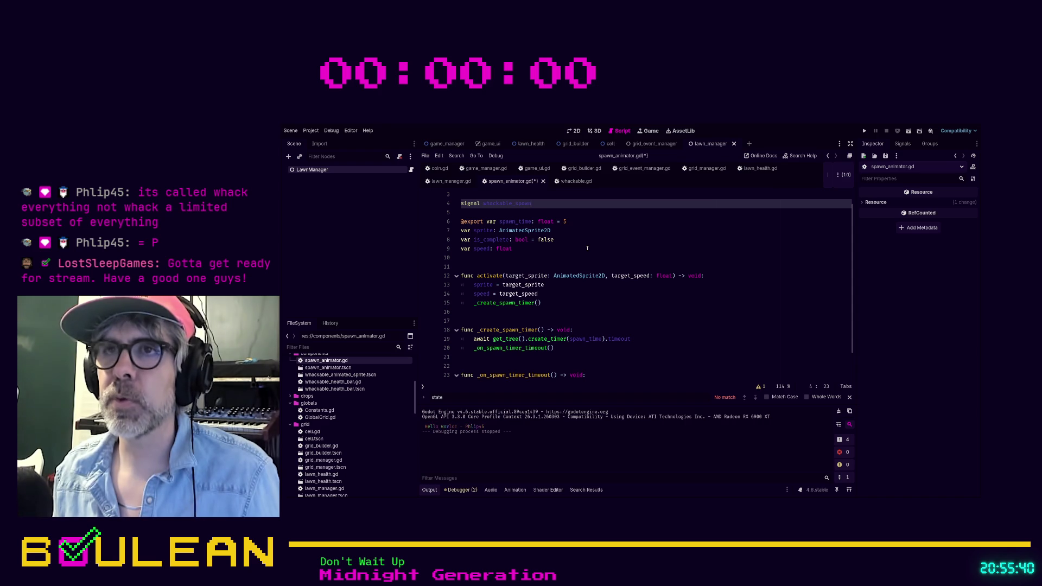
type("_complete")
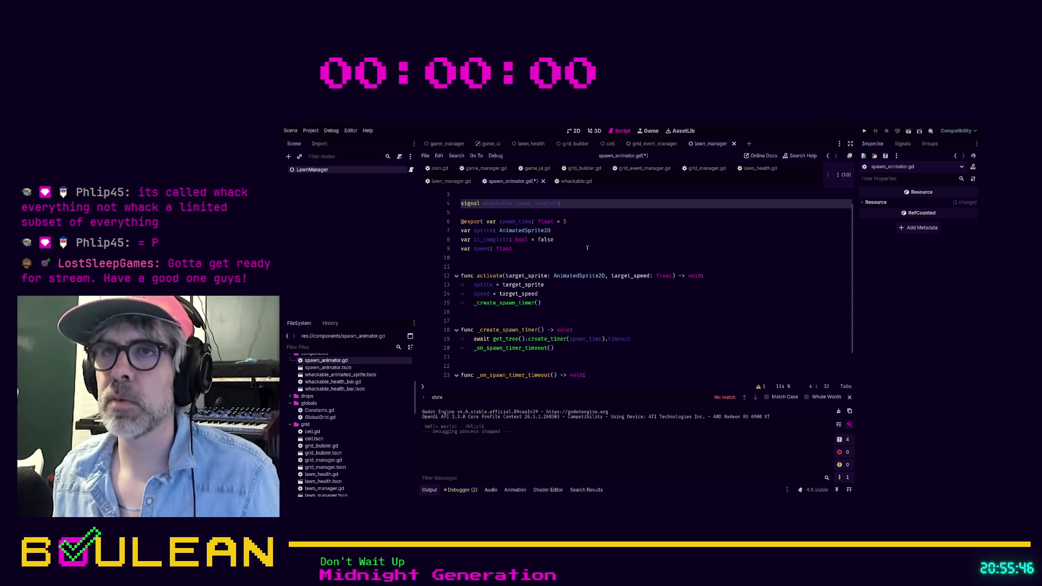
type("()")
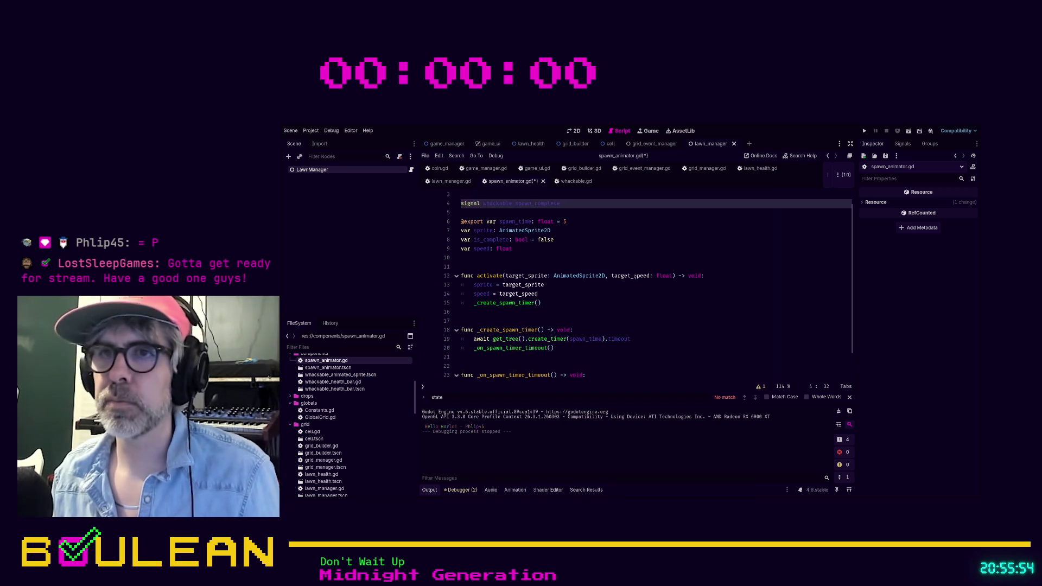
scroll(591, 276, "down", 1)
Add whackable_spawn_complete.emit() below sprite.play("active") and save the script.
left_click(565, 356)
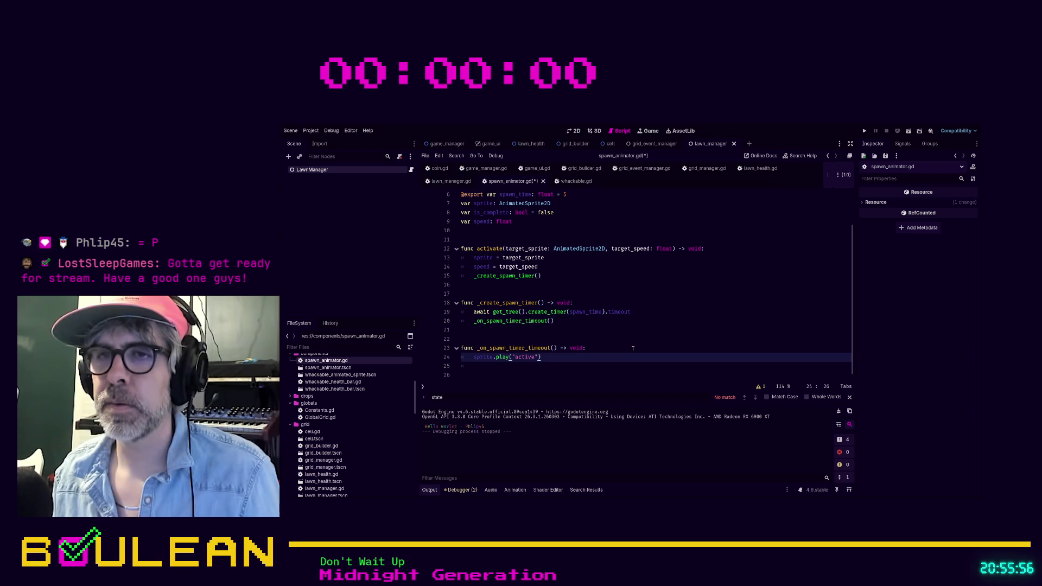
key("Return")
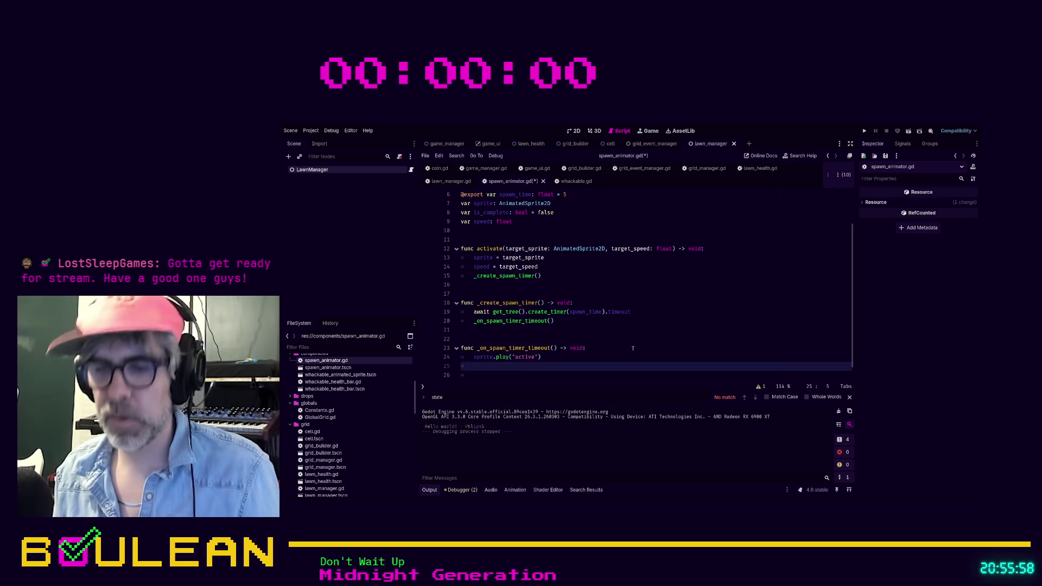
type("whac")
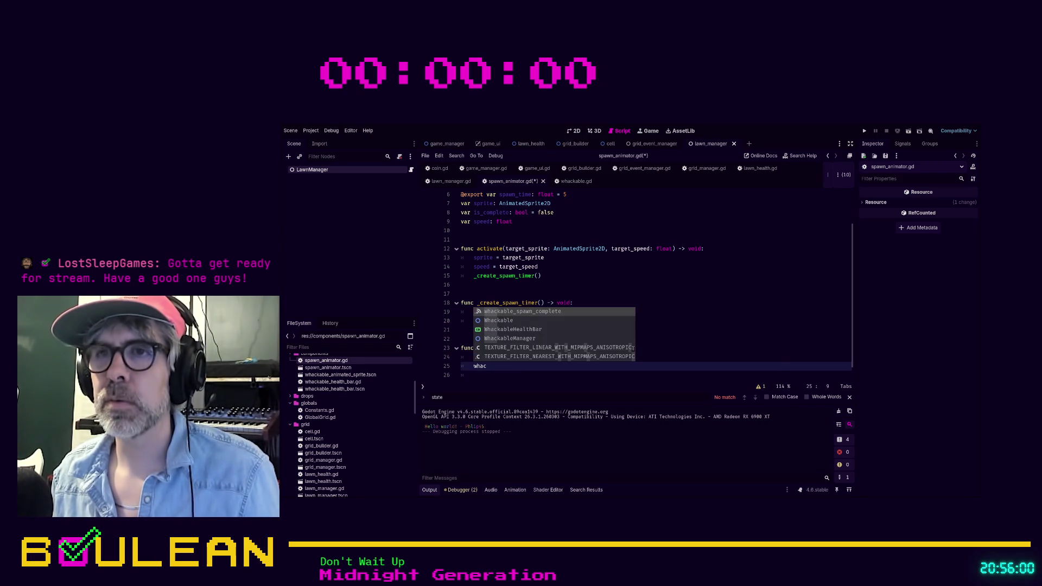
type("kable_spawn_complete.emit(")
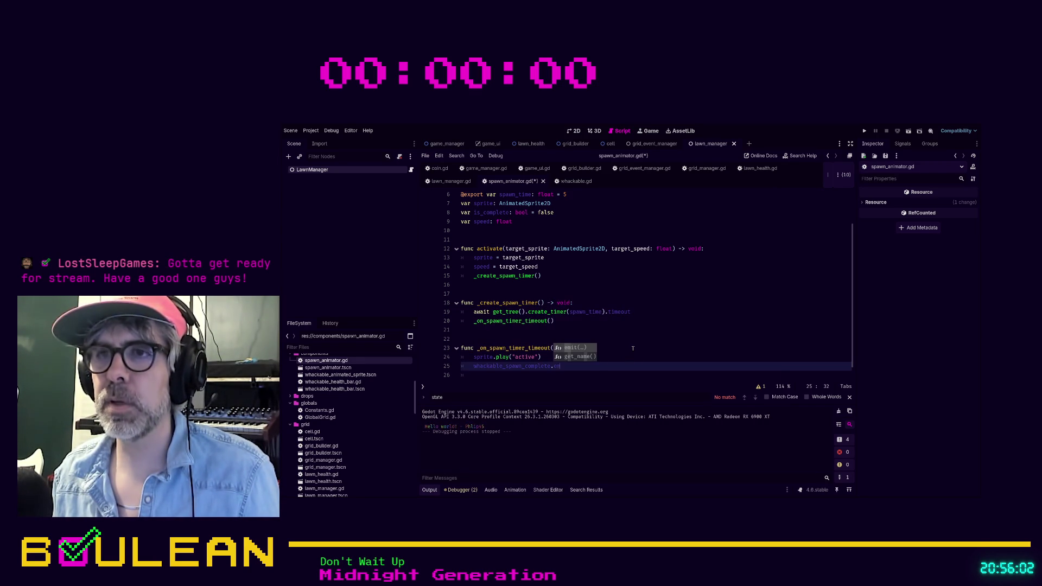
left_click(624, 347)
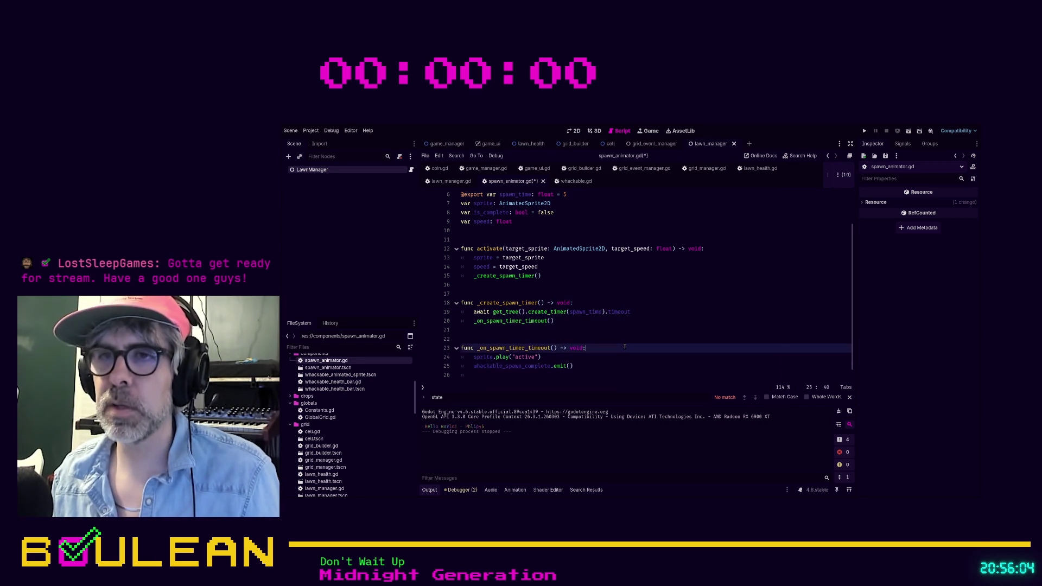
key("ctrl+s")
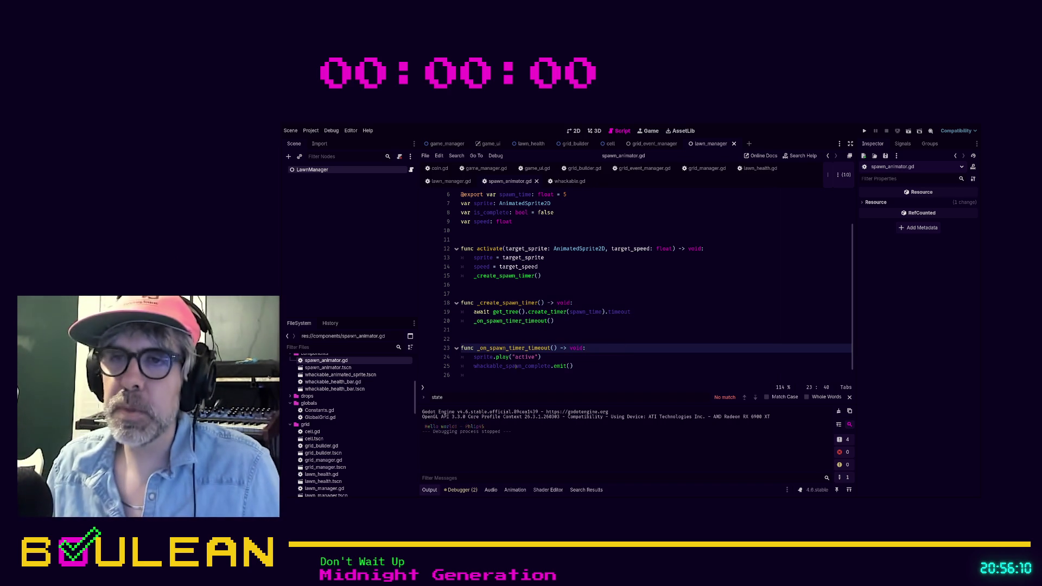
Review the spawn_complete part of the signal declaration, then save again.
scroll(512, 368, "up", 2)
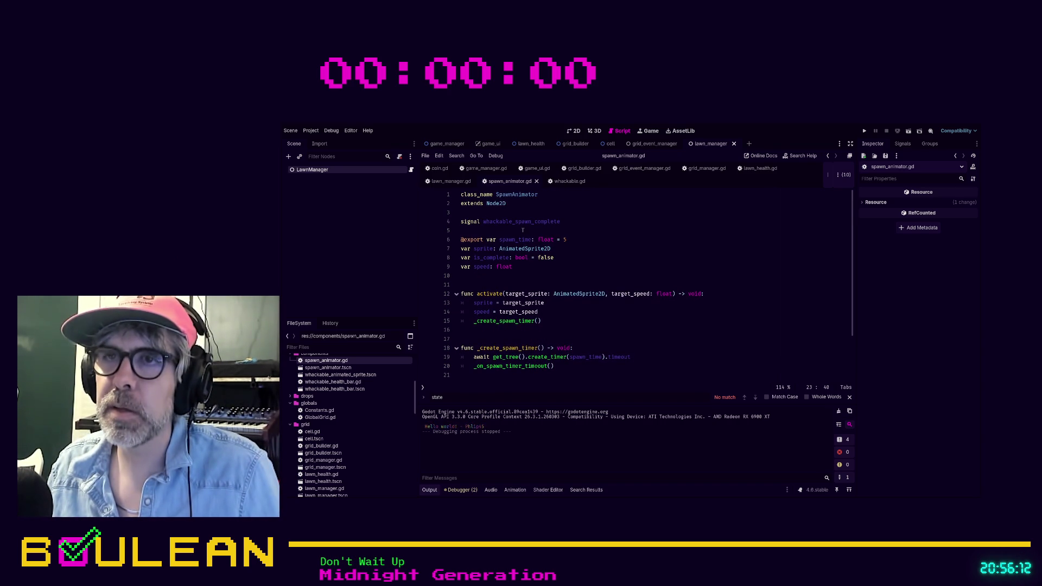
left_click_drag(515, 222, 581, 224)
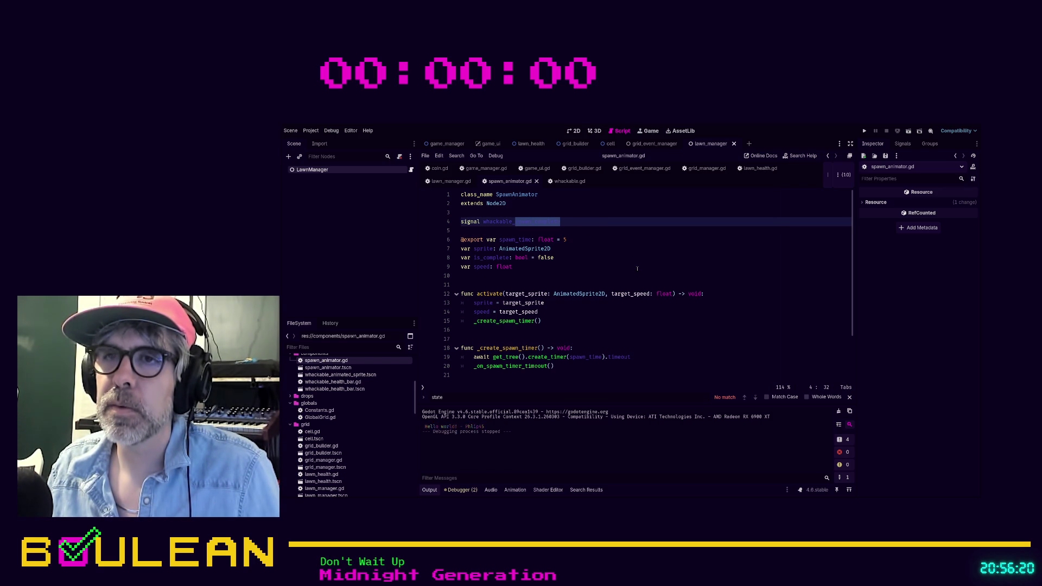
scroll(637, 268, "down", 1)
scroll(637, 268, "up", 1)
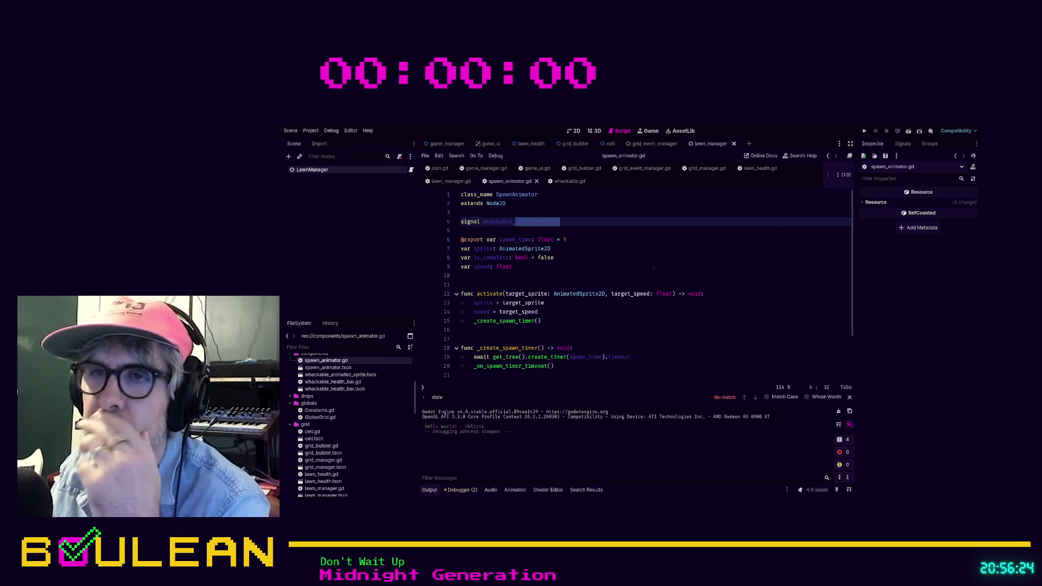
scroll(617, 278, "down", 1)
scroll(617, 279, "down", 1)
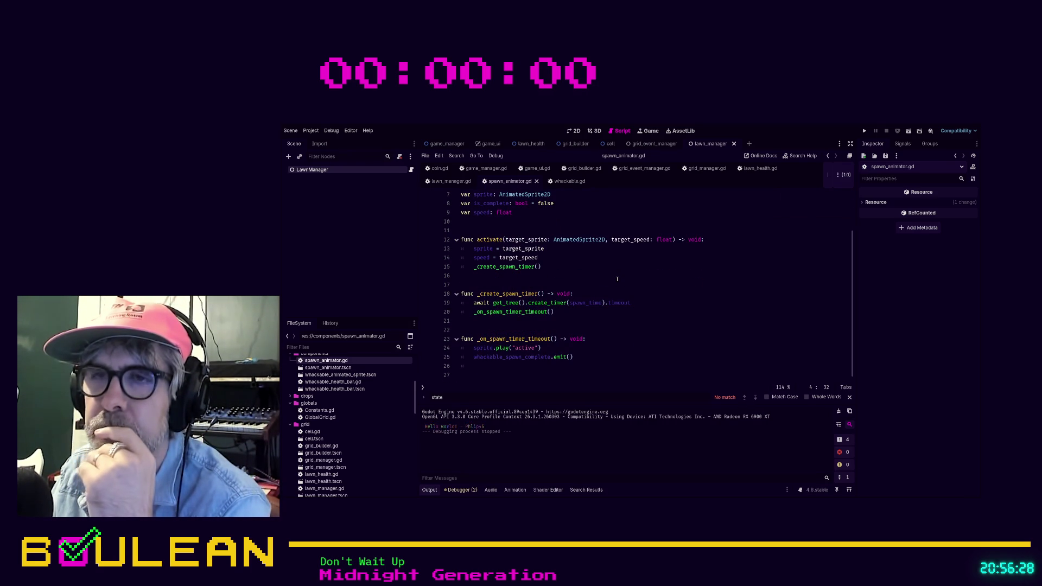
scroll(617, 278, "up", 2)
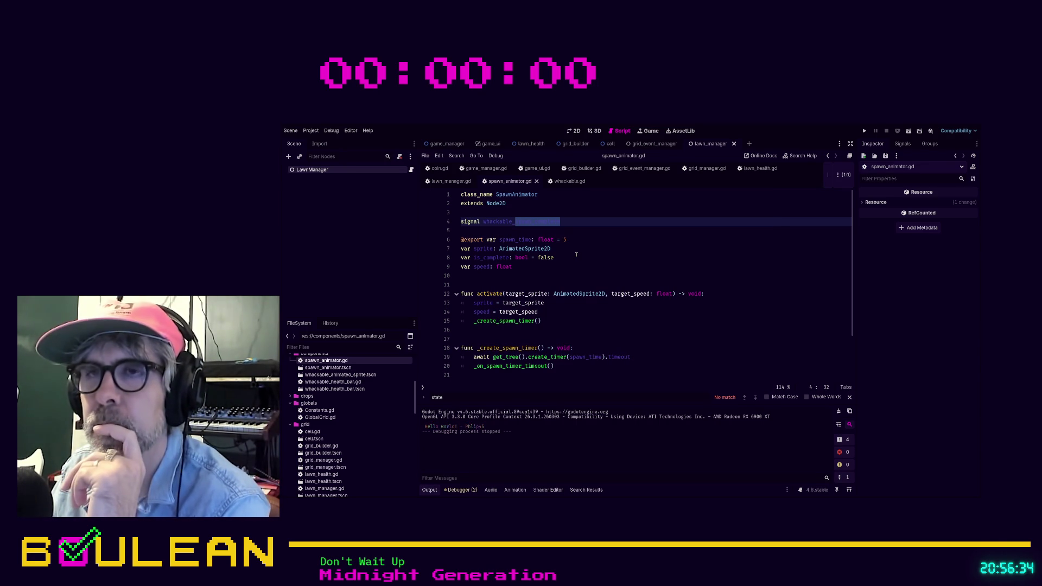
left_click(603, 229)
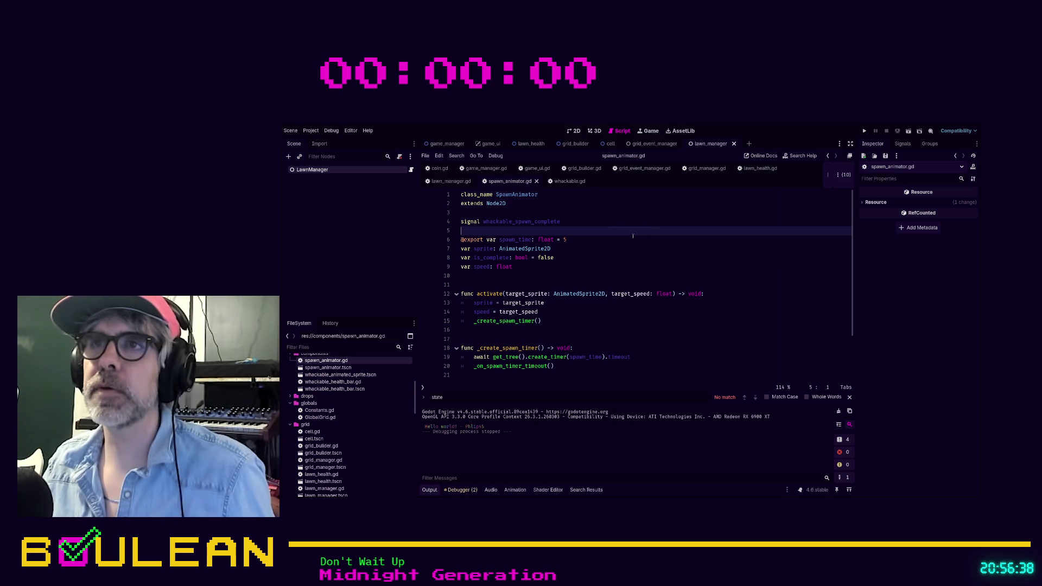
key("ctrl+s")
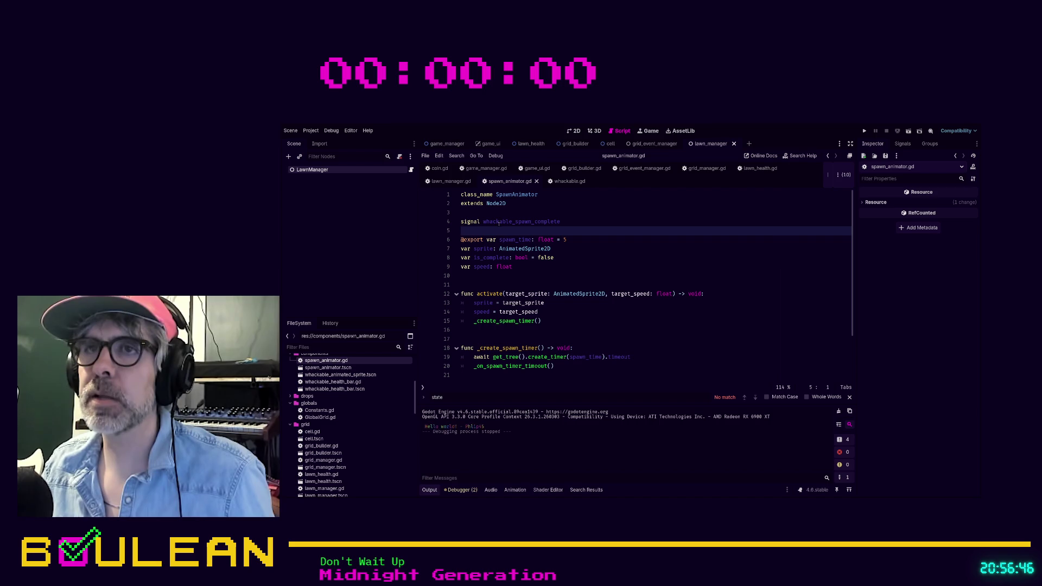
In whackable.gd's _ready(), begin a connect call on spawn_animator.whackable_spawn_complete.
left_click(567, 181)
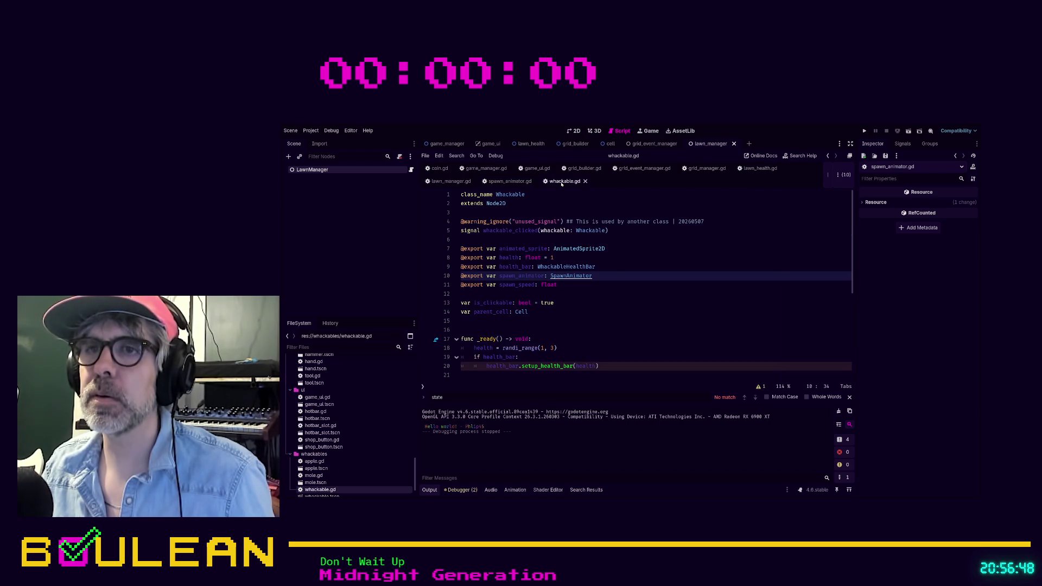
scroll(619, 285, "down", 3)
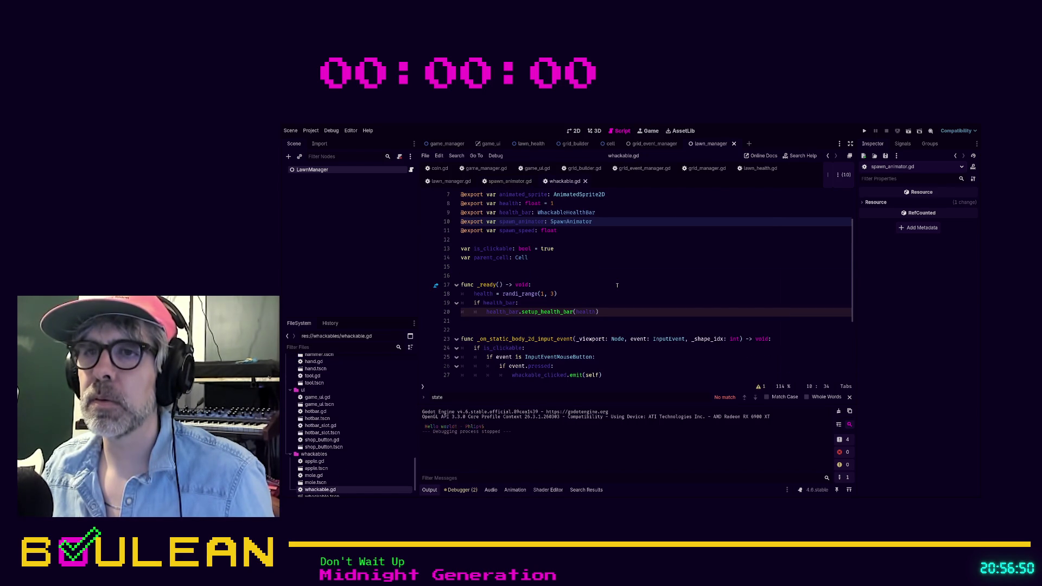
scroll(617, 285, "down", 2)
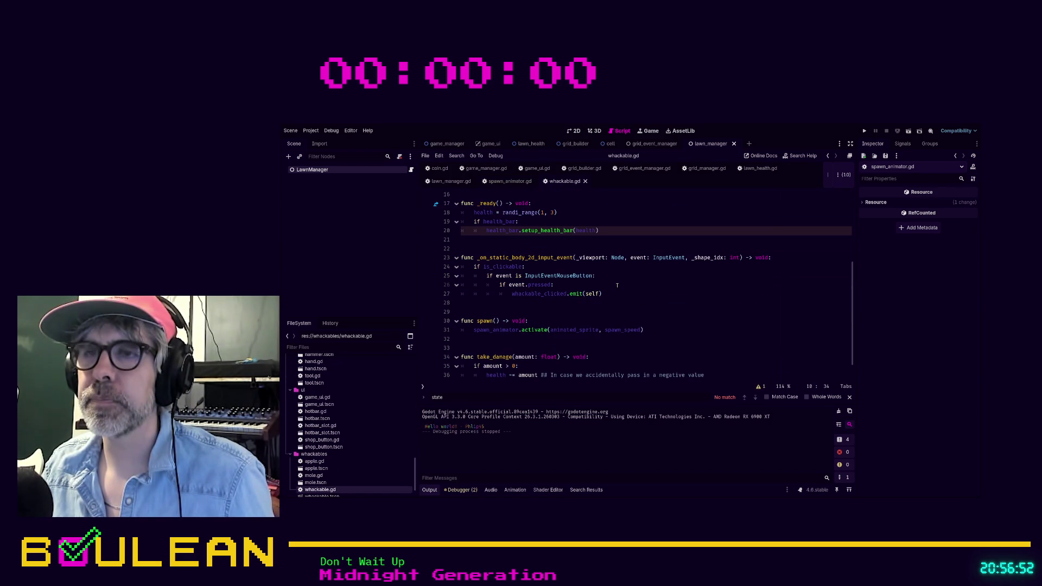
scroll(617, 285, "up", 5)
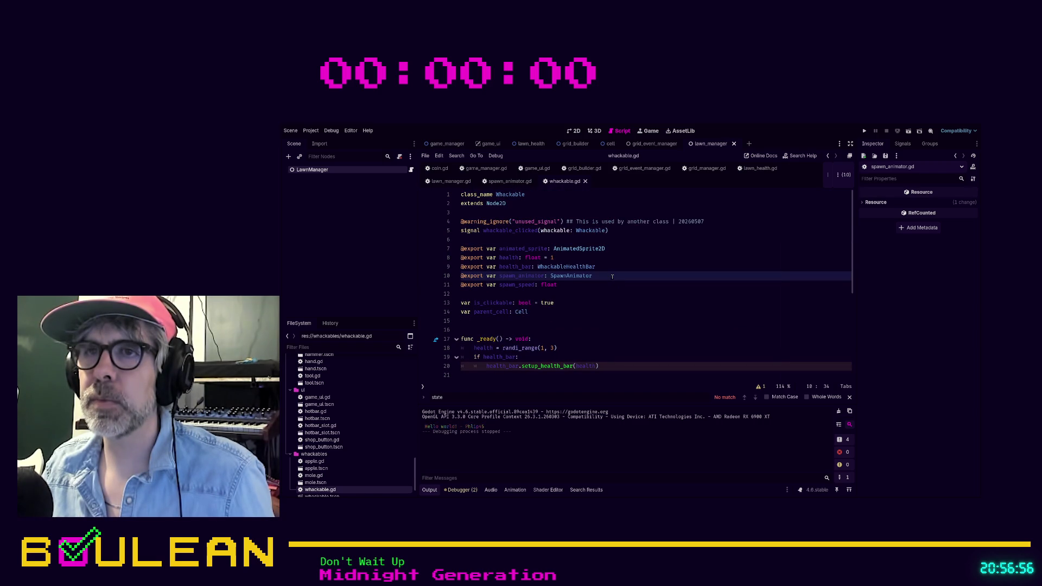
scroll(612, 276, "down", 2)
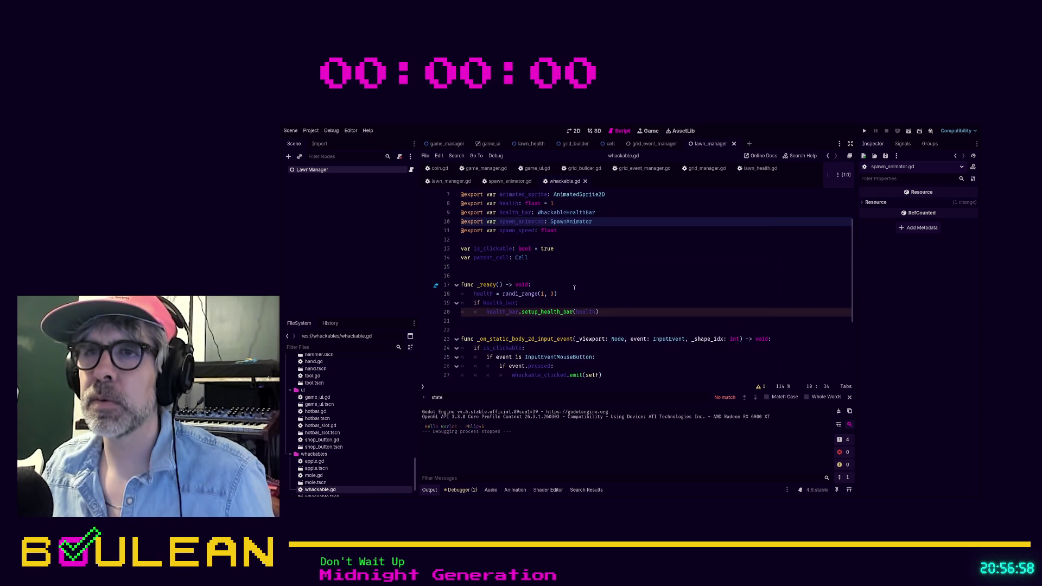
left_click(614, 284)
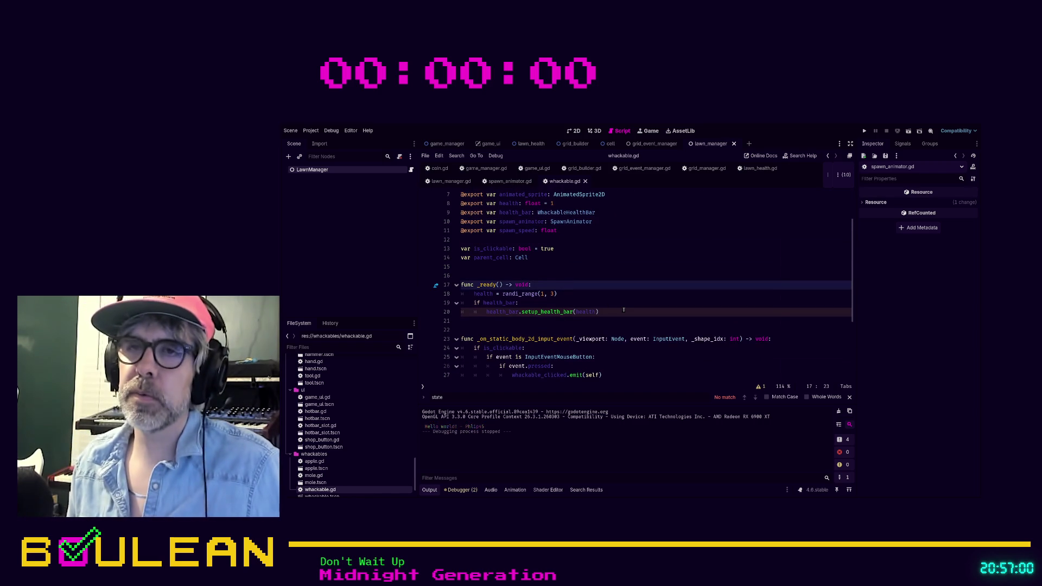
key("Return")
type("spawn_animator.wh")
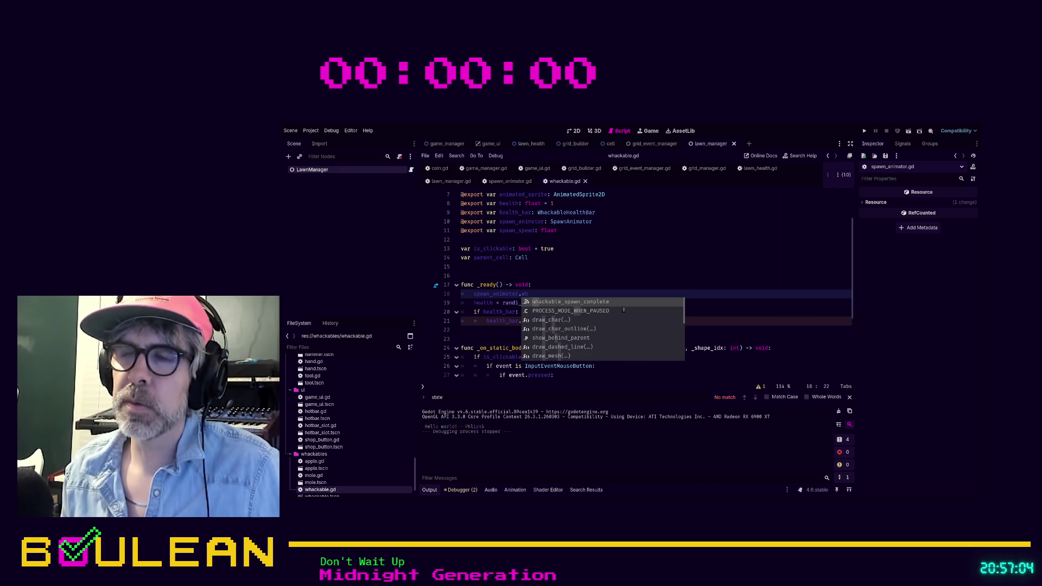
key("Return")
type(".conn")
key("Return")
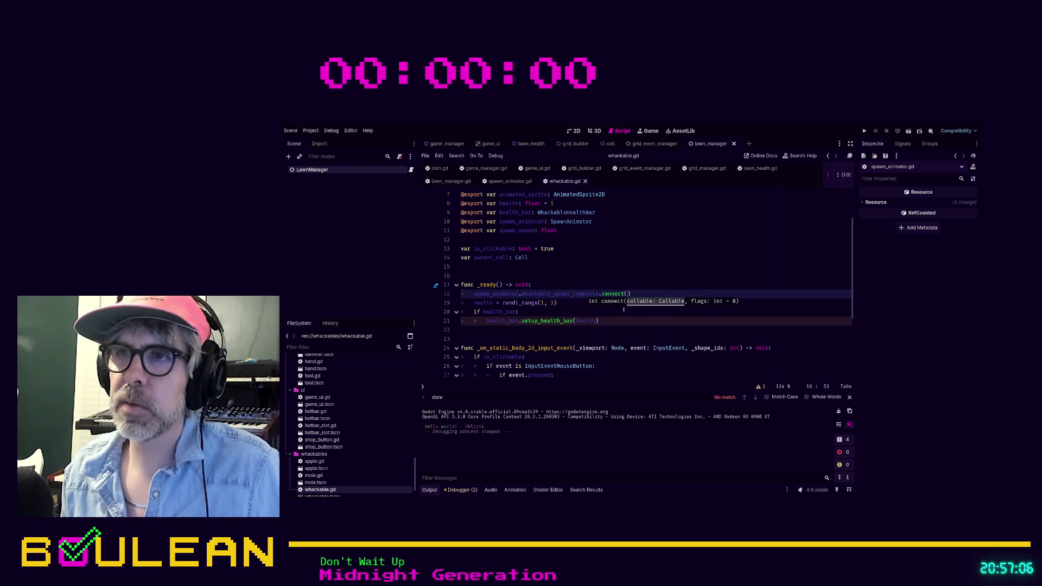
Pass _on_spawn_complete as the handler and strip the whackable_ prefix from the signal name.
type("_on_")
type("wh")
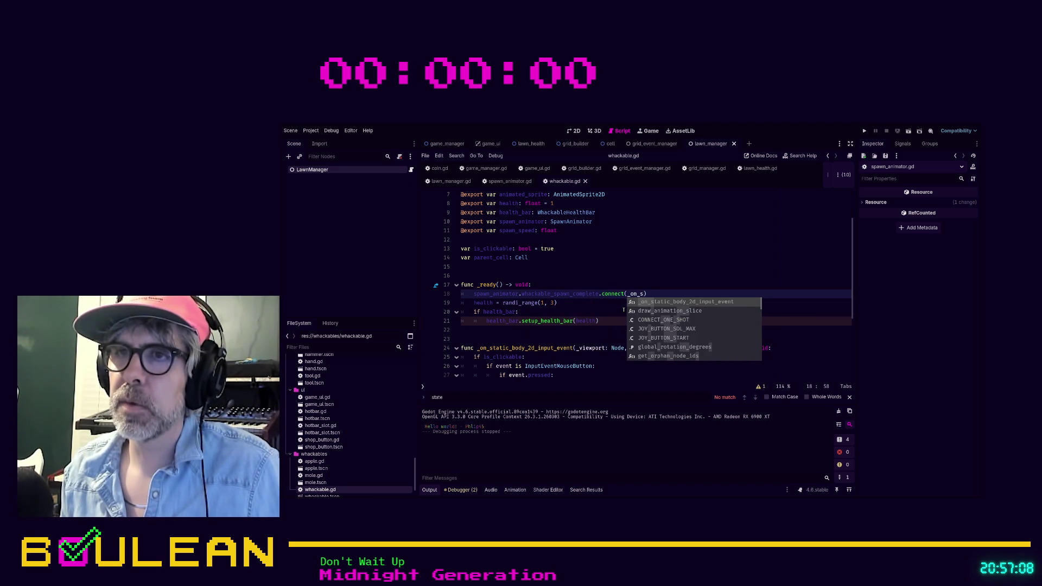
type("ackable")
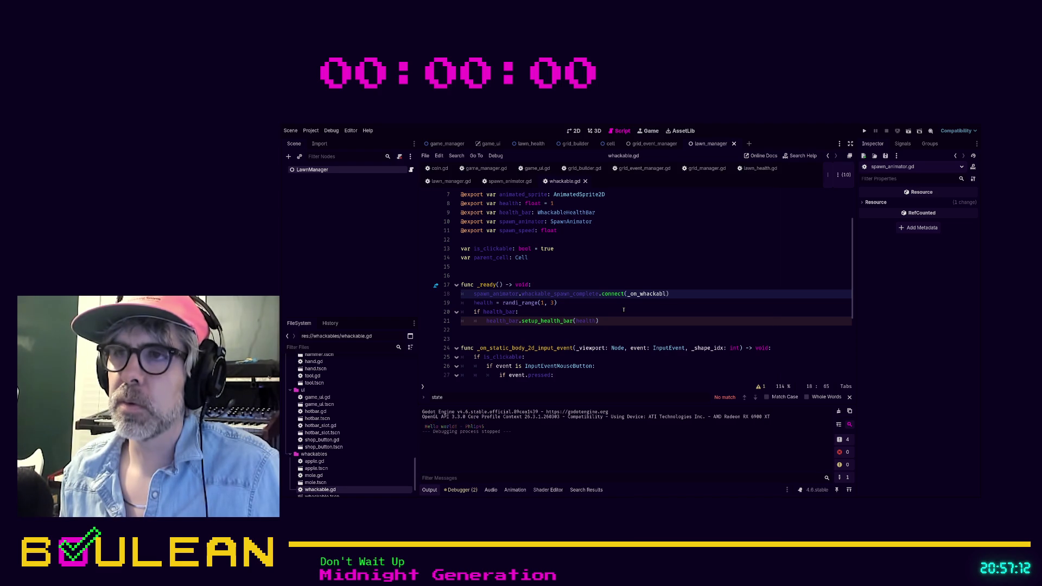
type("_spawn_complete")
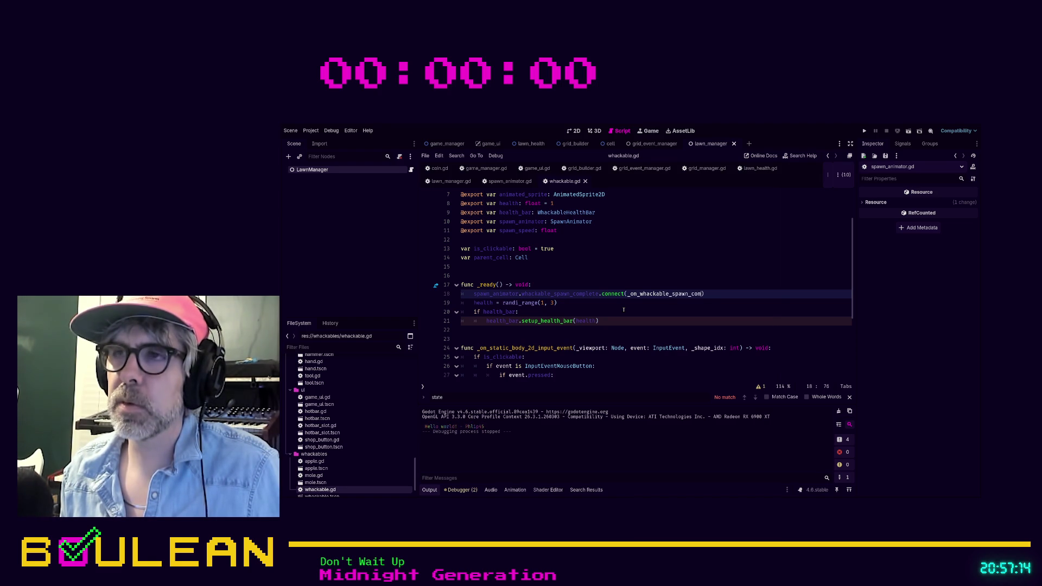
key("BackSpace")
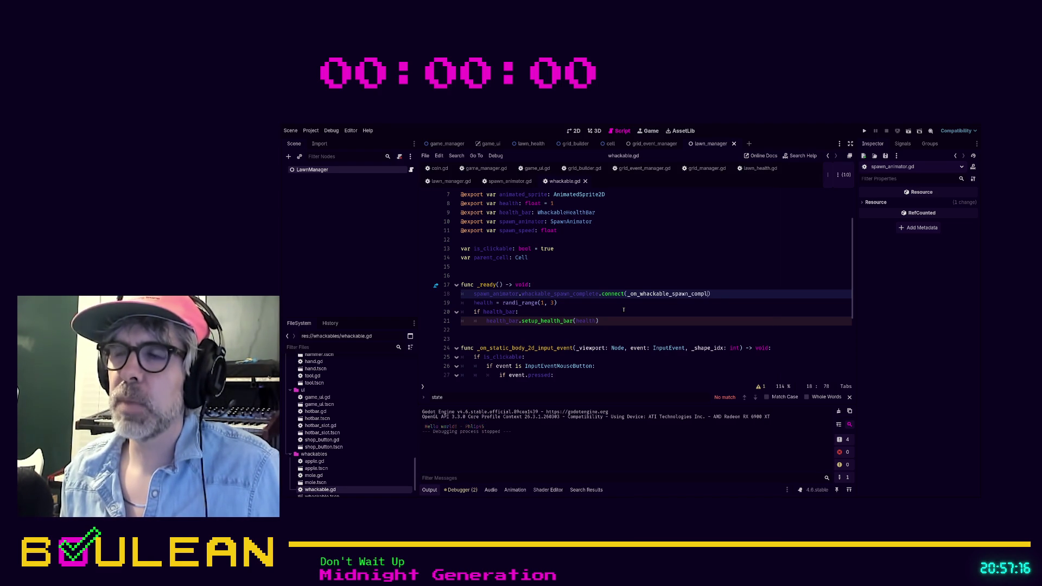
key("BackSpace")
key("BackSpace")
key("BackSpace")
type("spawn_complet")
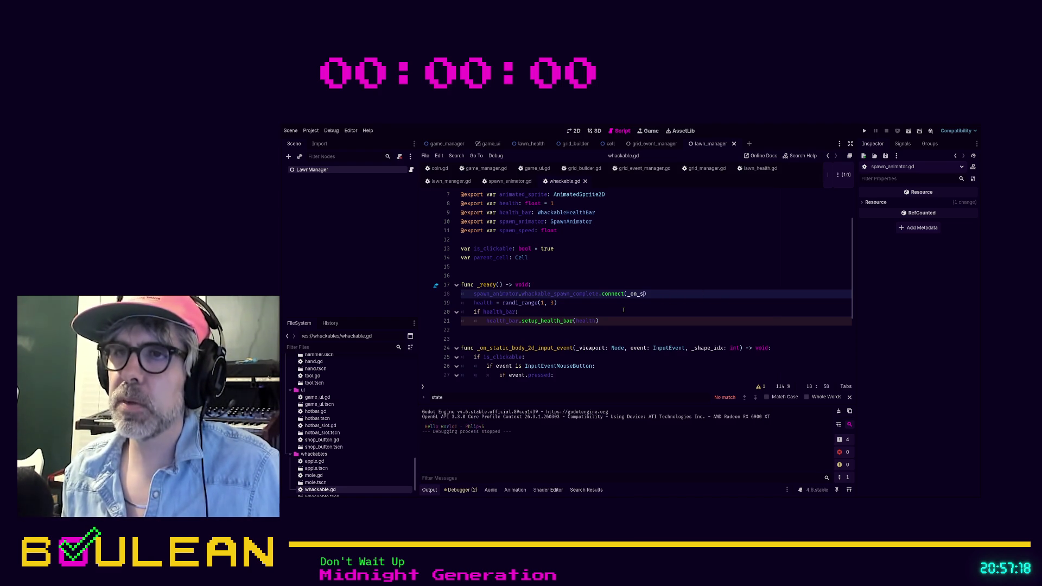
type("e")
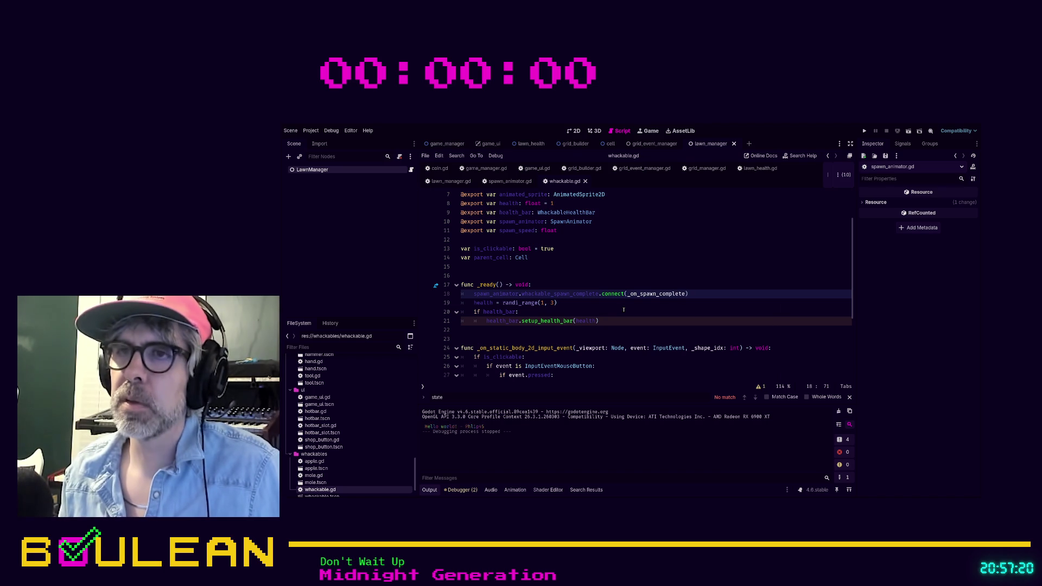
left_click(554, 293)
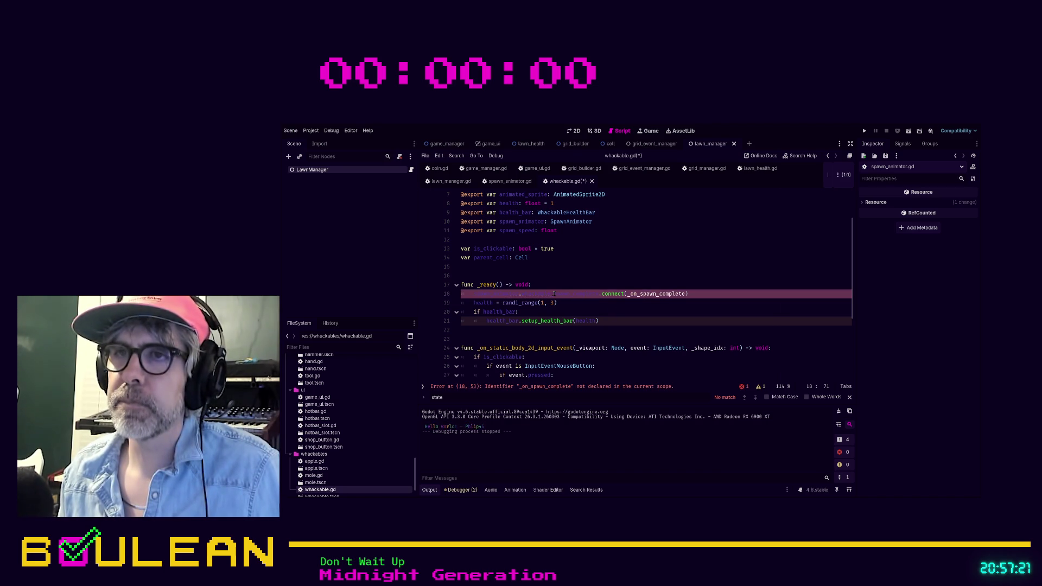
left_click(520, 294, "shift")
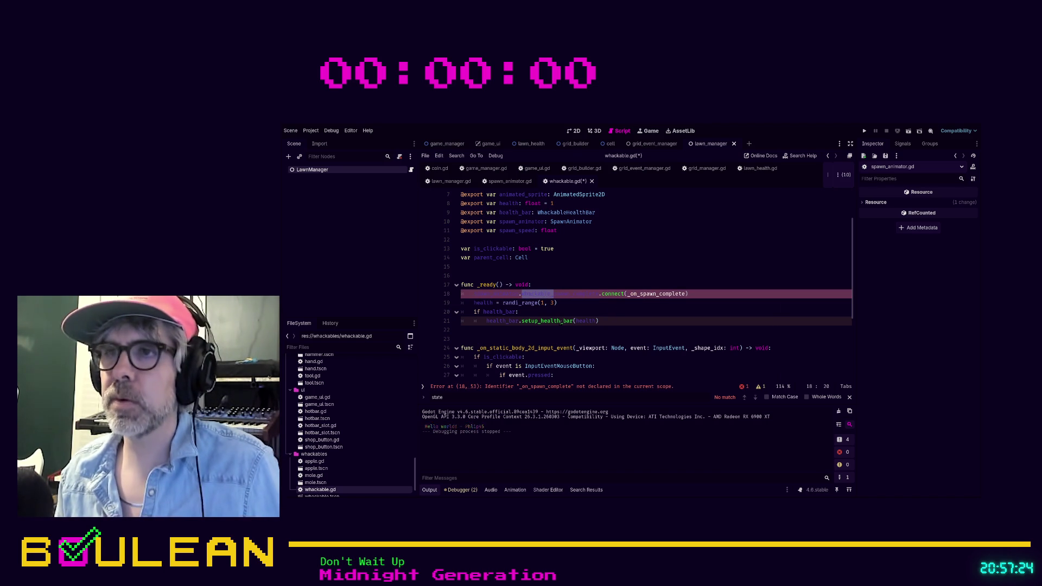
key("BackSpace")
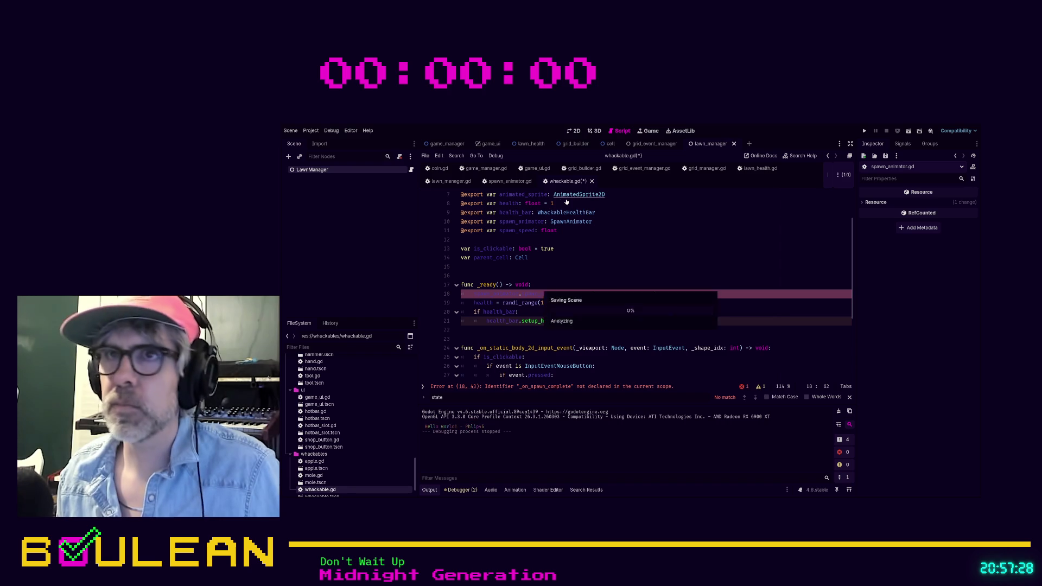
In spawn_animator.gd, delete 'whackable' from the declared signal name.
left_click(494, 183)
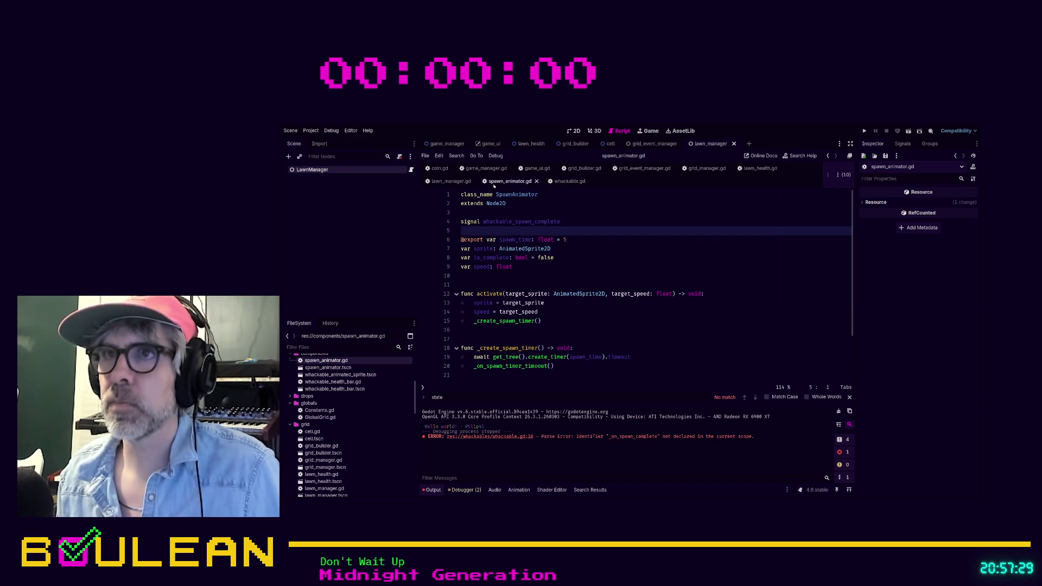
left_click(518, 222)
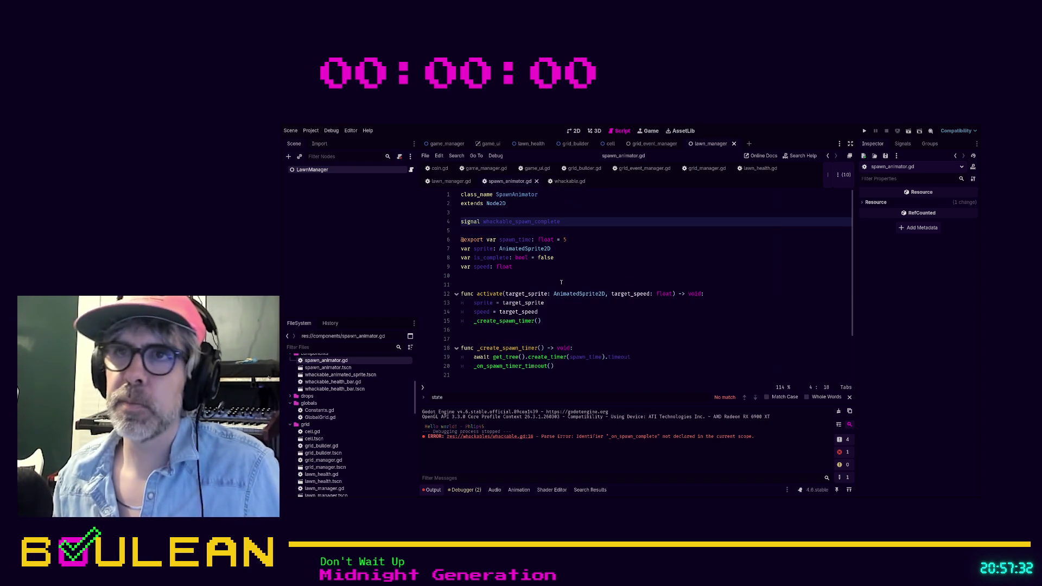
key("ctrl+BackSpace")
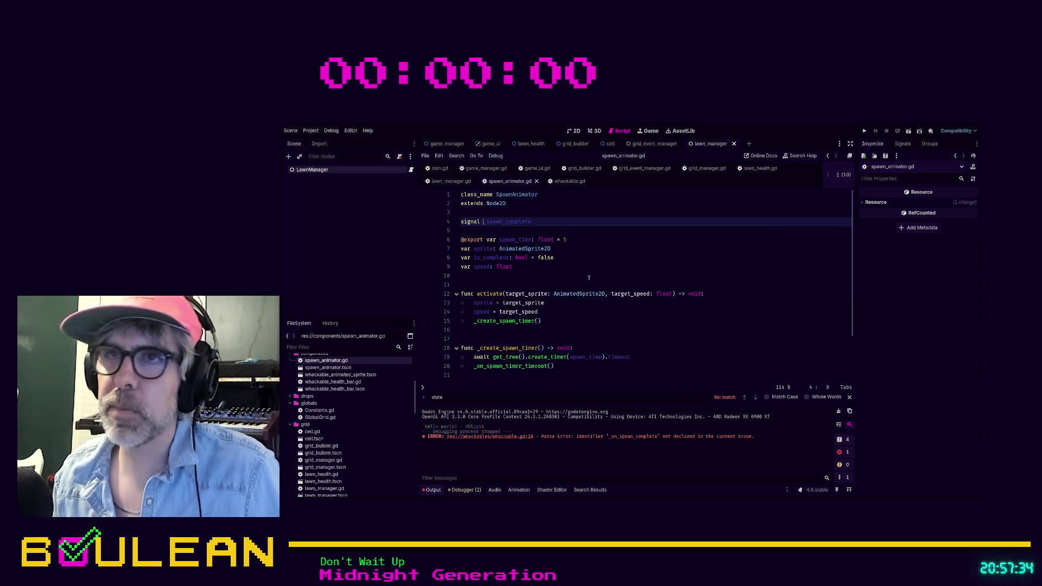
left_click(655, 240)
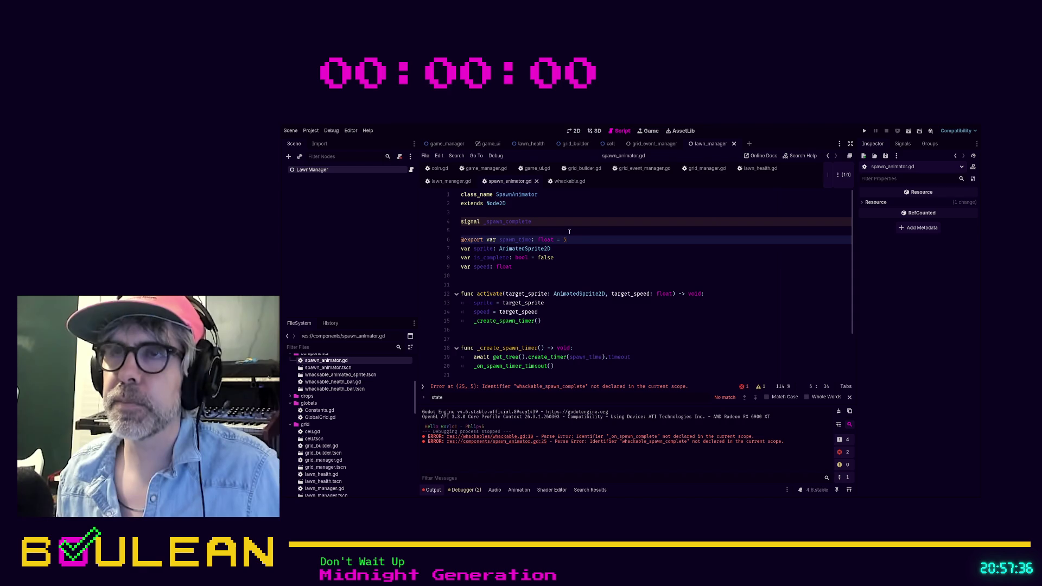
Change the emit call to spawn_complete.emit() by removing the whackable_ prefix.
scroll(575, 260, "down", 2)
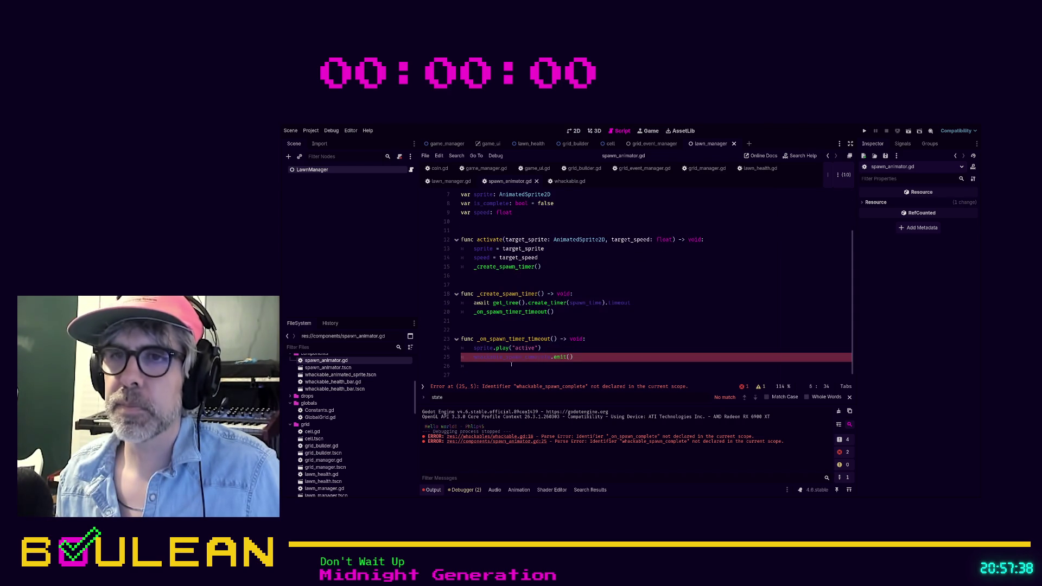
left_click(524, 356)
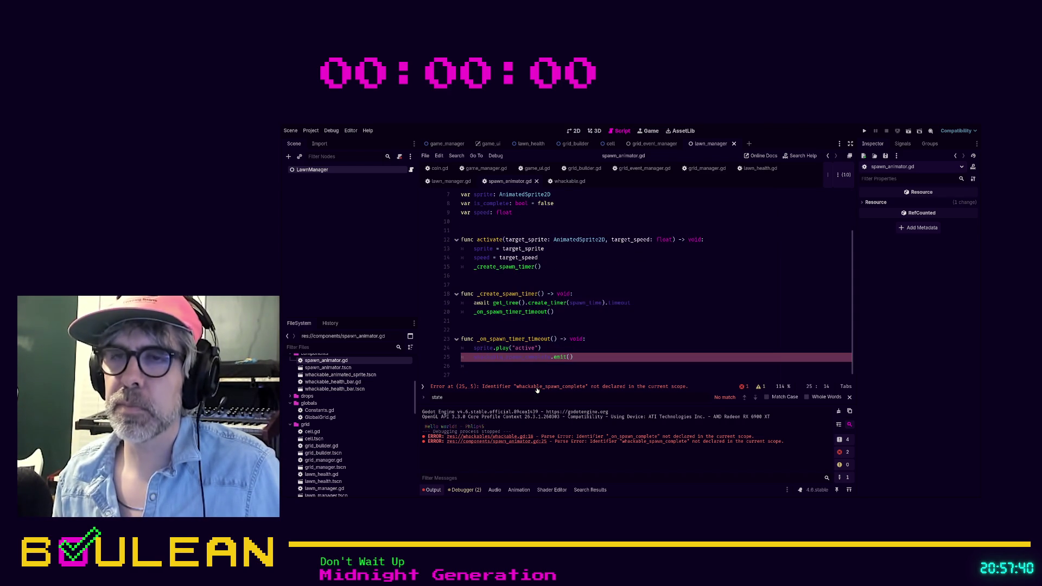
key("ctrl+shift+Home")
scroll(611, 321, "down", 2)
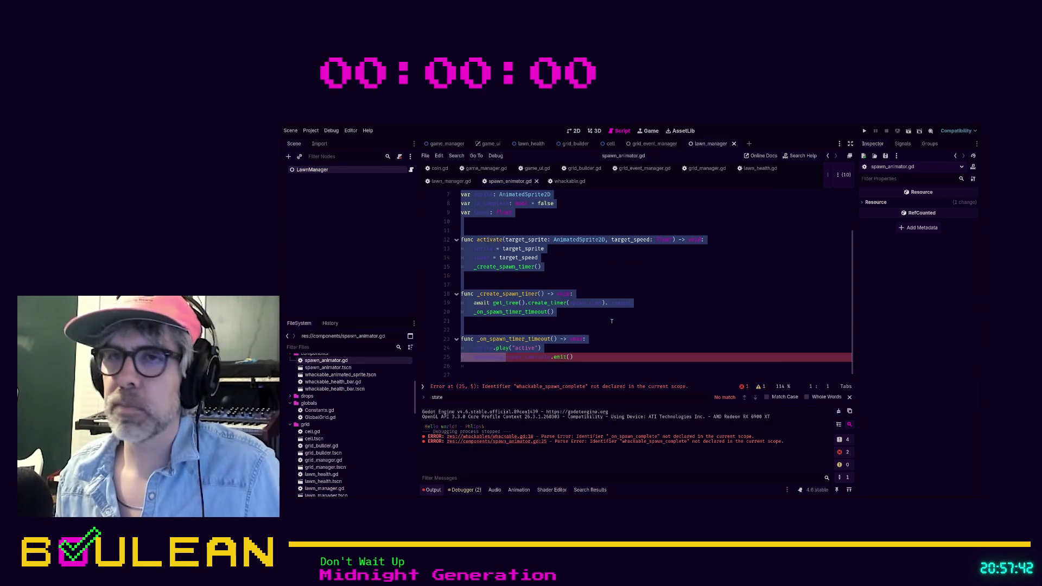
left_click(501, 358)
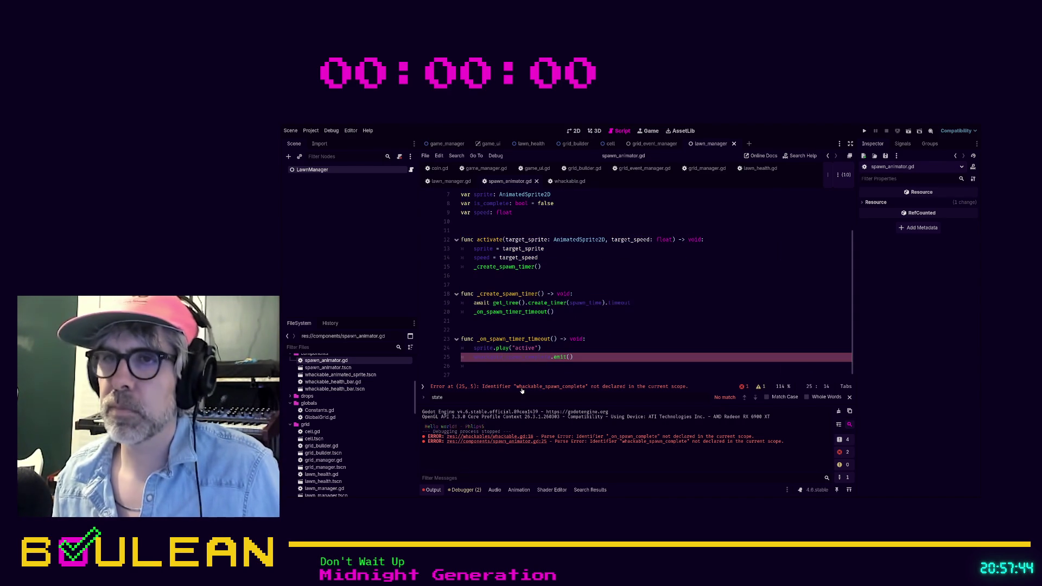
key("shift+Home")
key("BackSpace")
key("Delete")
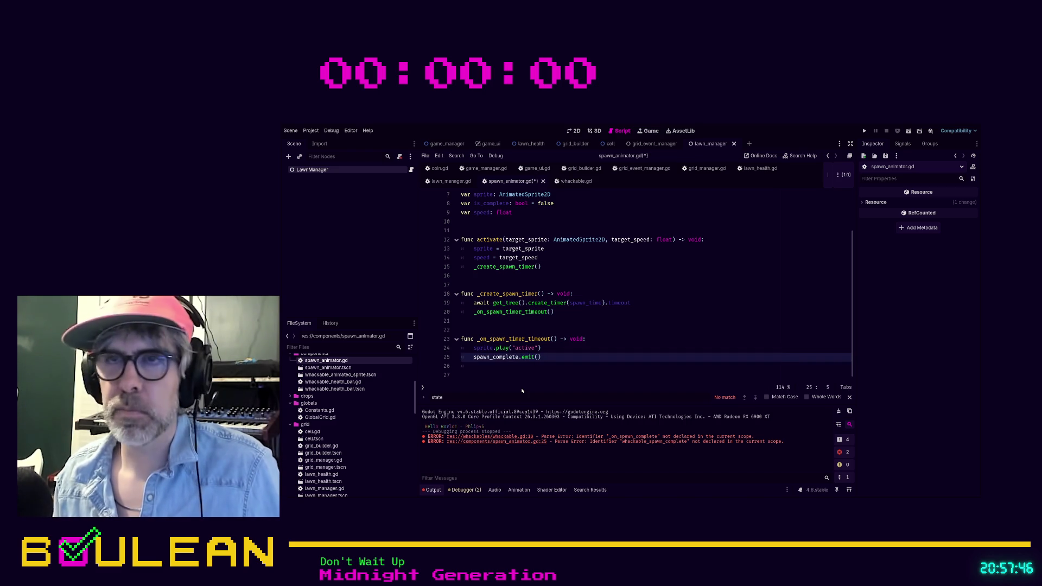
left_click(651, 338)
Remove the leftover underscore so the signal is spawn_complete, save, and return to whackable.gd.
scroll(651, 338, "up", 2)
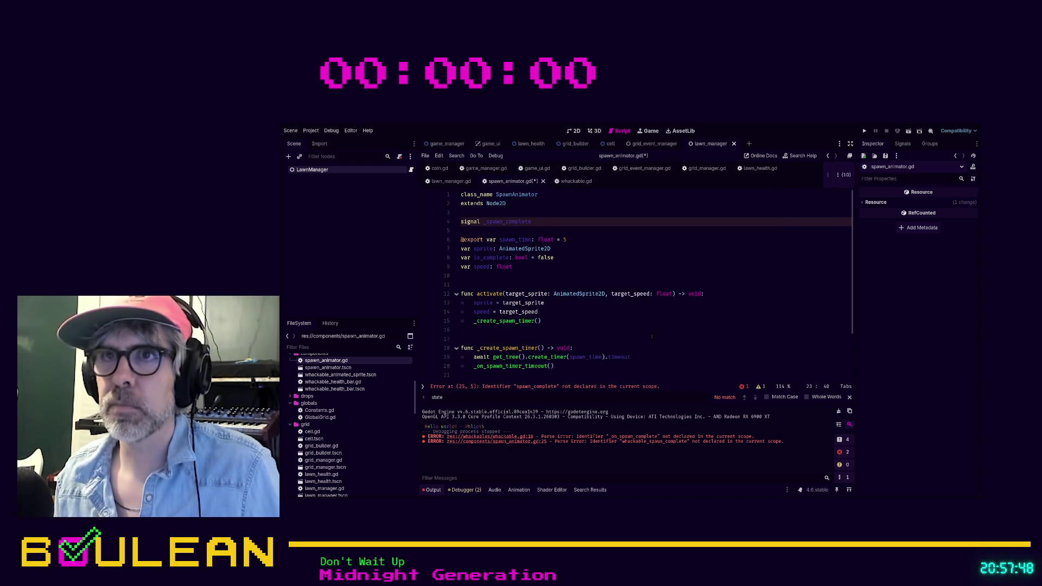
left_click(487, 222)
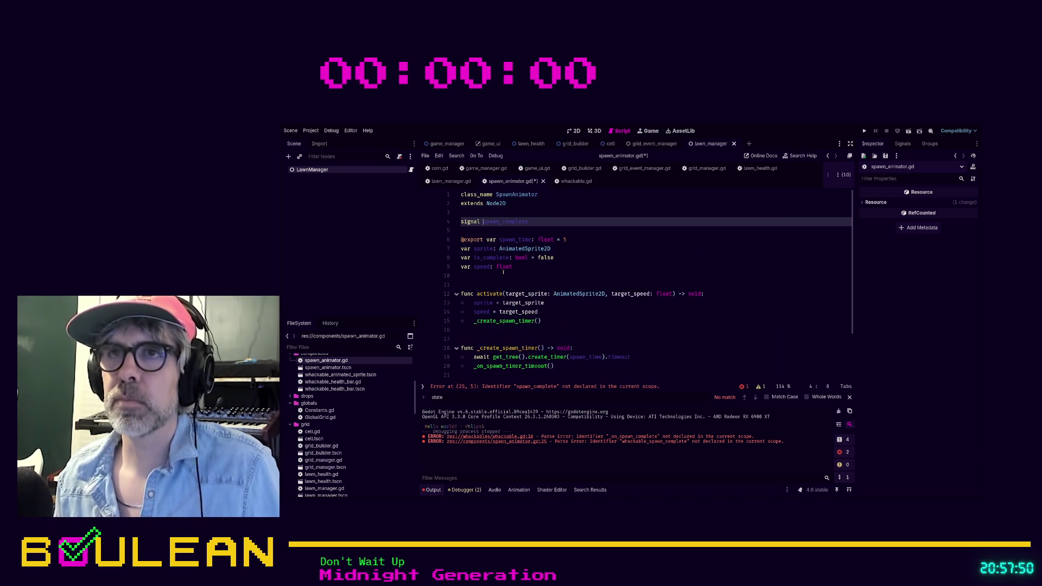
key("BackSpace")
left_click(628, 338)
scroll(628, 339, "down", 2)
left_click(629, 366)
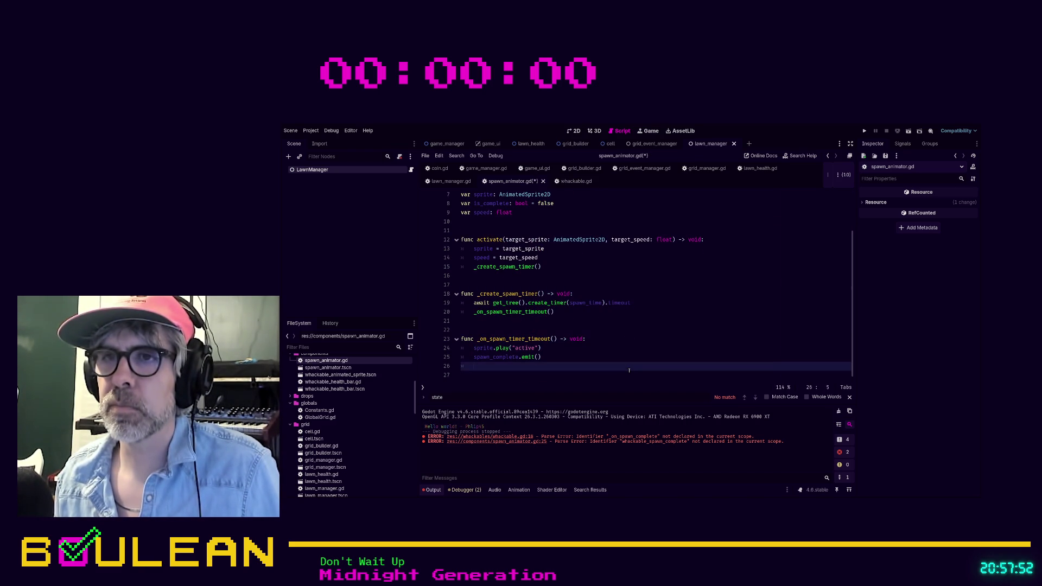
key("ctrl+s")
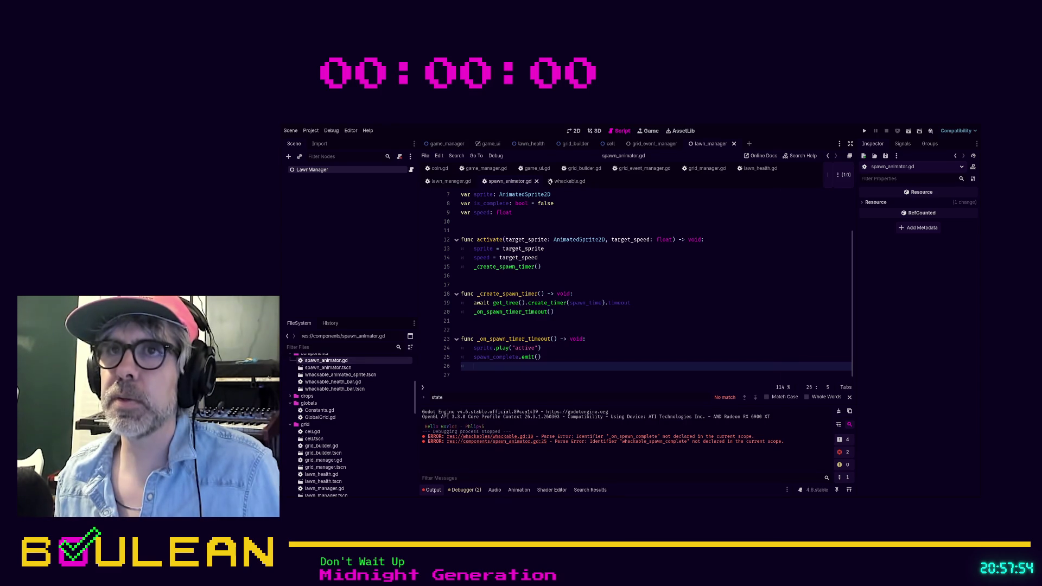
left_click(568, 181)
left_click(580, 275)
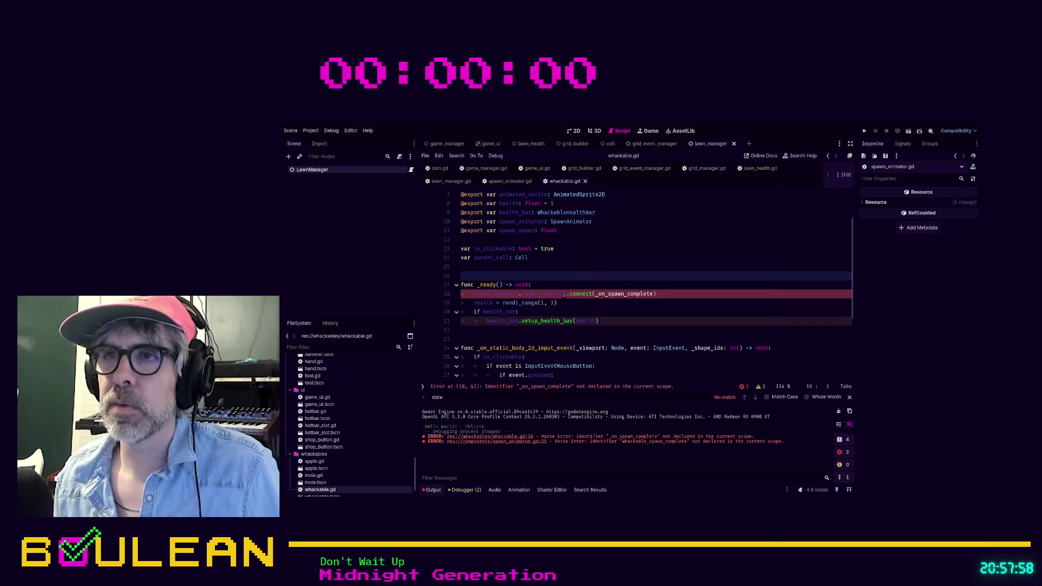
Add func _on_spawn_complete() with a pass body below _ready in whackable.gd.
scroll(621, 303, "down", 3)
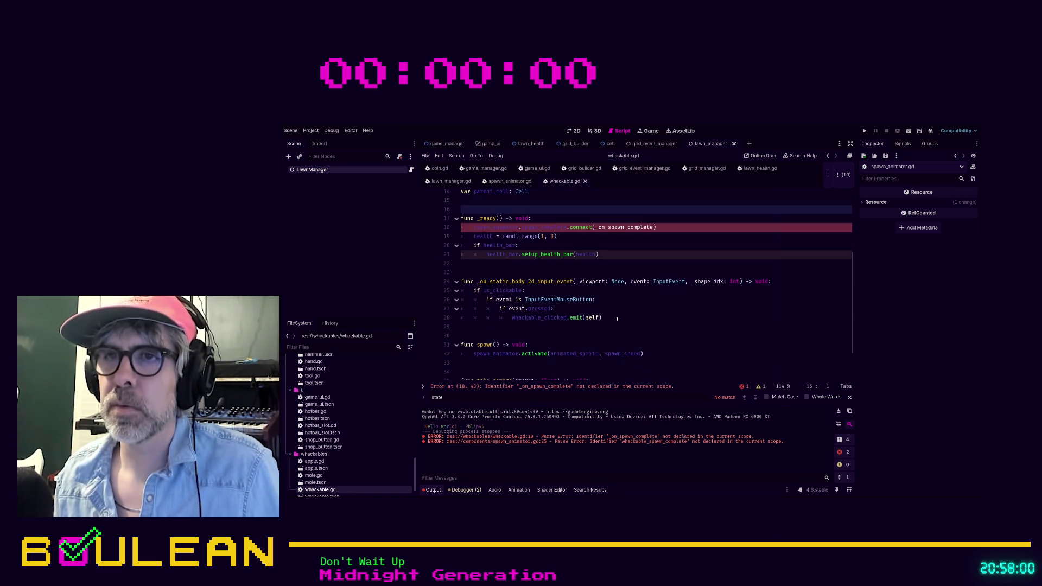
left_click(525, 272)
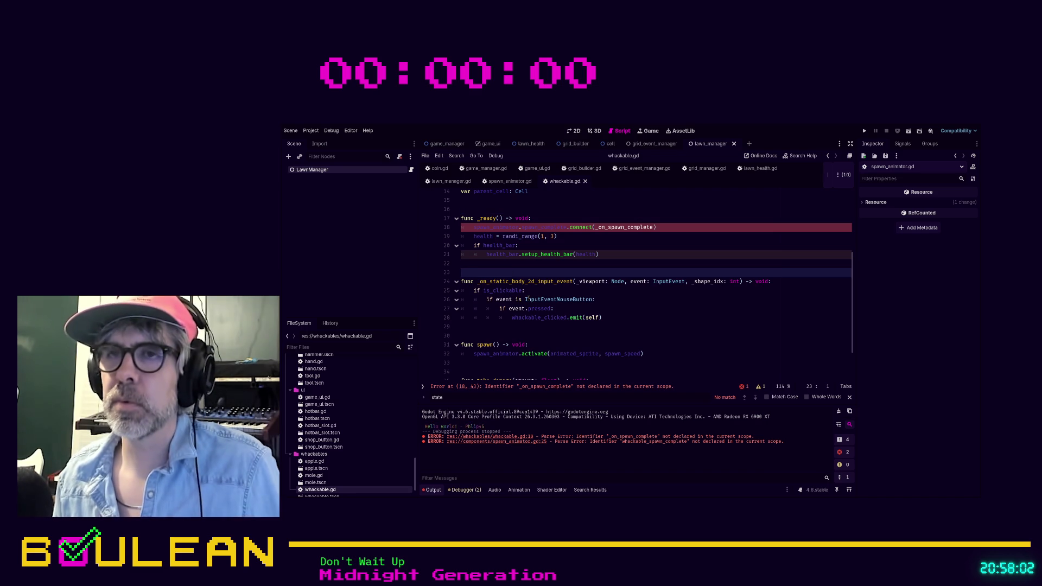
key("Return")
key("Return")
key("Return")
key("Up")
key("Up")
type("func _o")
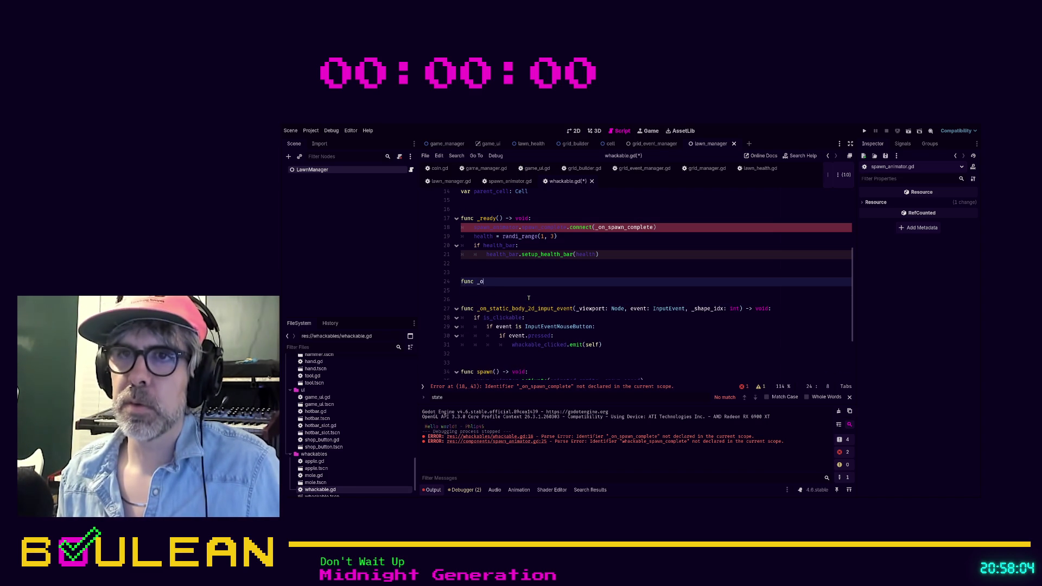
type("n_spawn_complete")
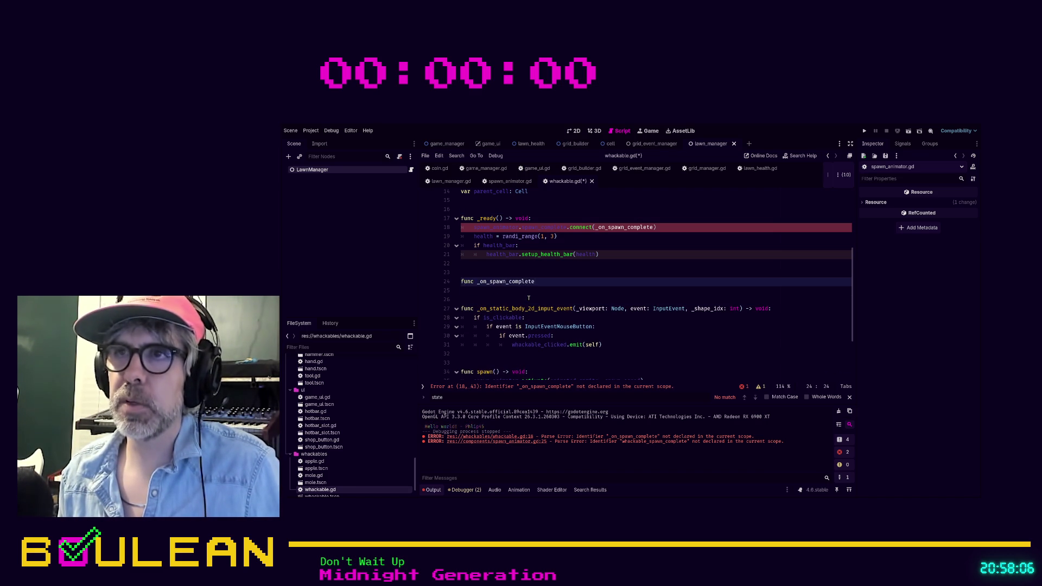
type("(")
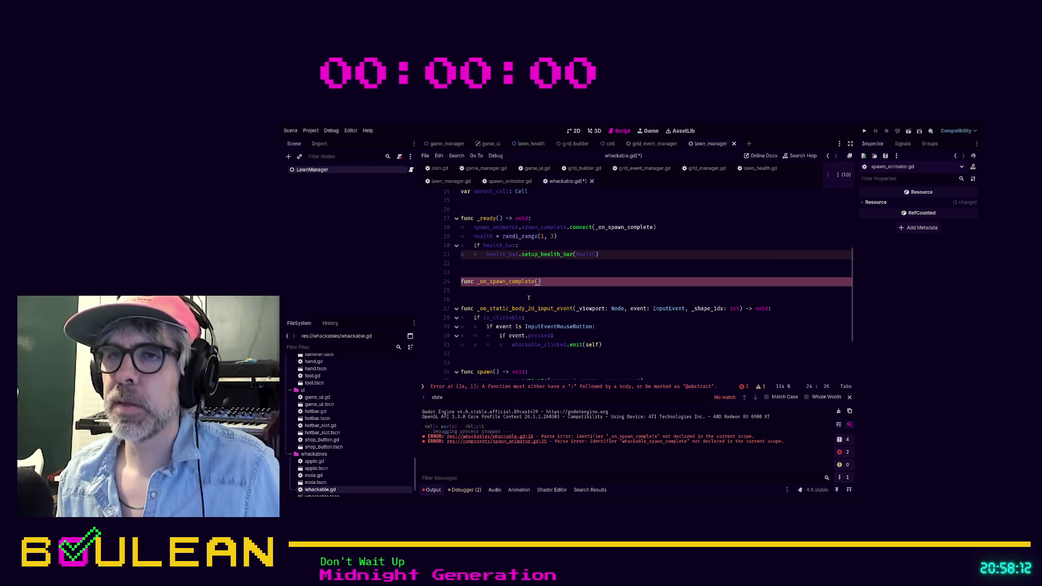
key("Return")
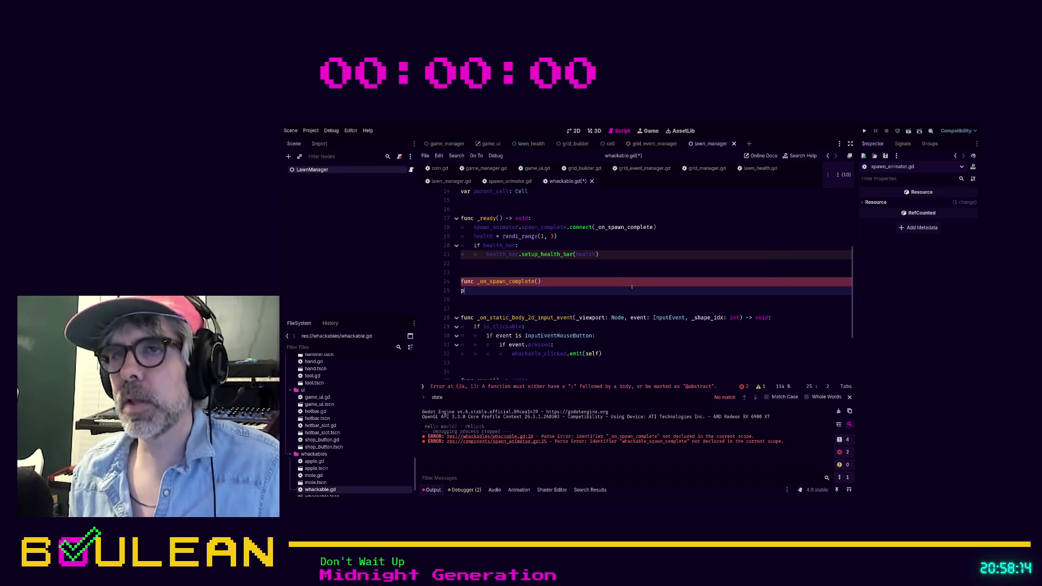
type("pass")
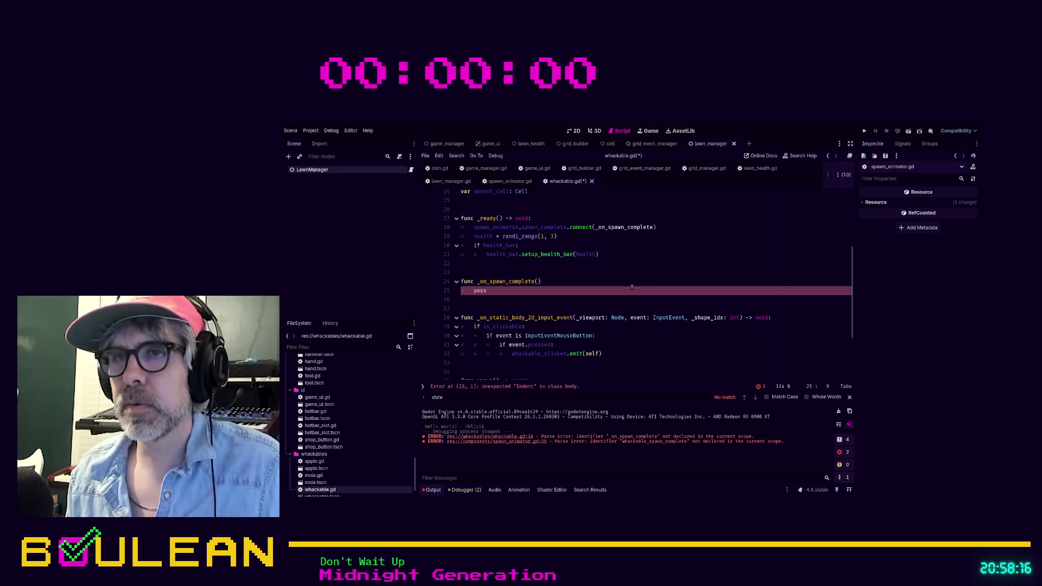
scroll(655, 275, "up", 5)
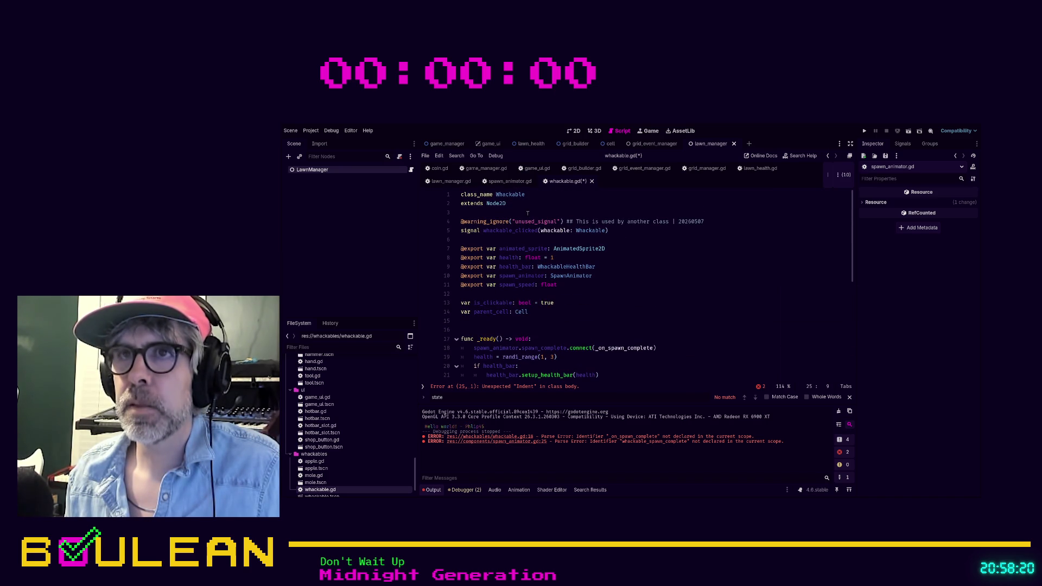
Open blank lines above the warning annotation and begin an 'enum State =' declaration.
left_click(648, 213)
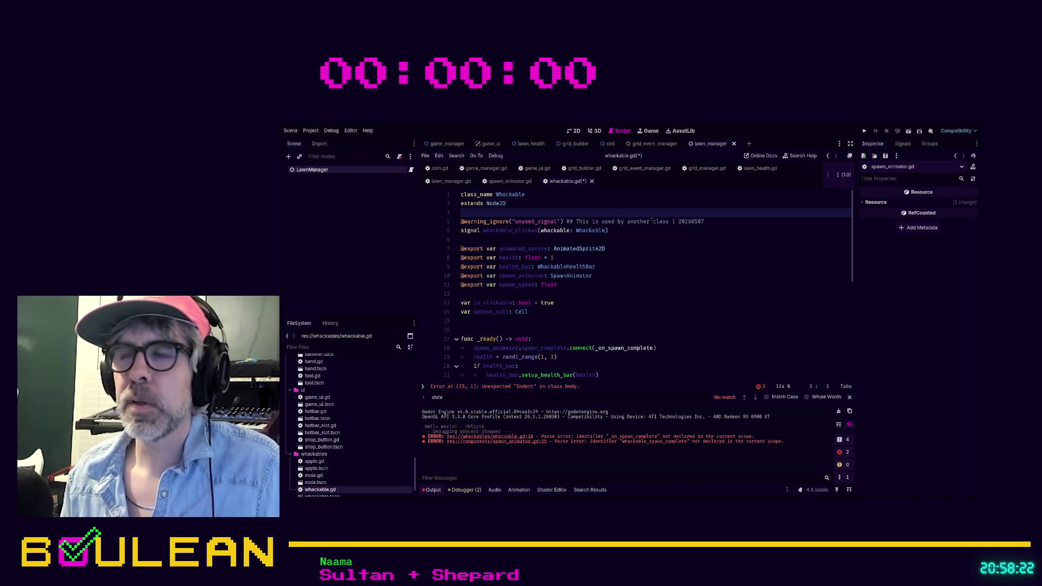
key("Return")
key("Return")
key("Return")
key("Up")
key("Up")
key("Up")
key("Down")
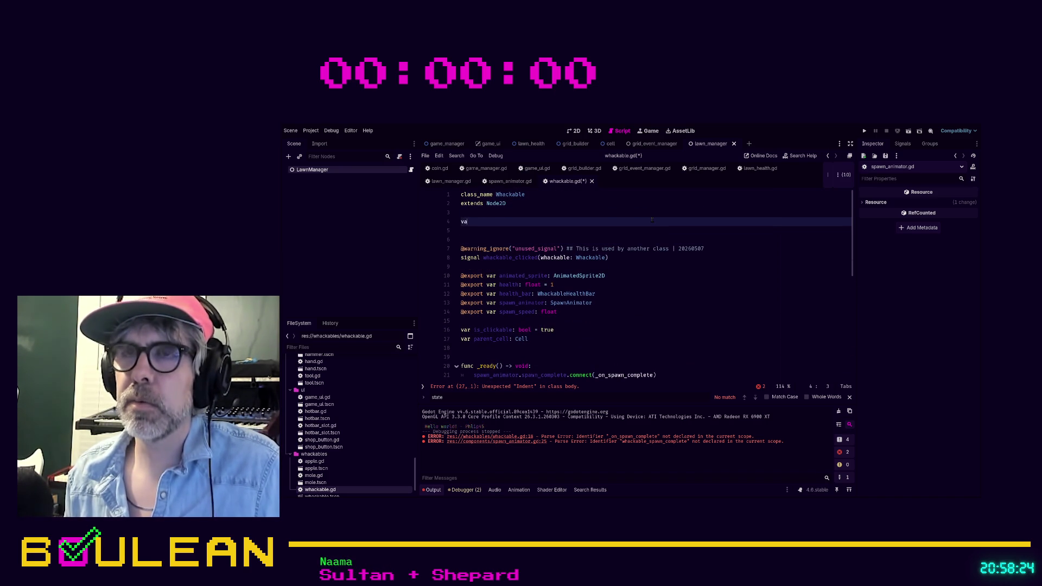
type("var st")
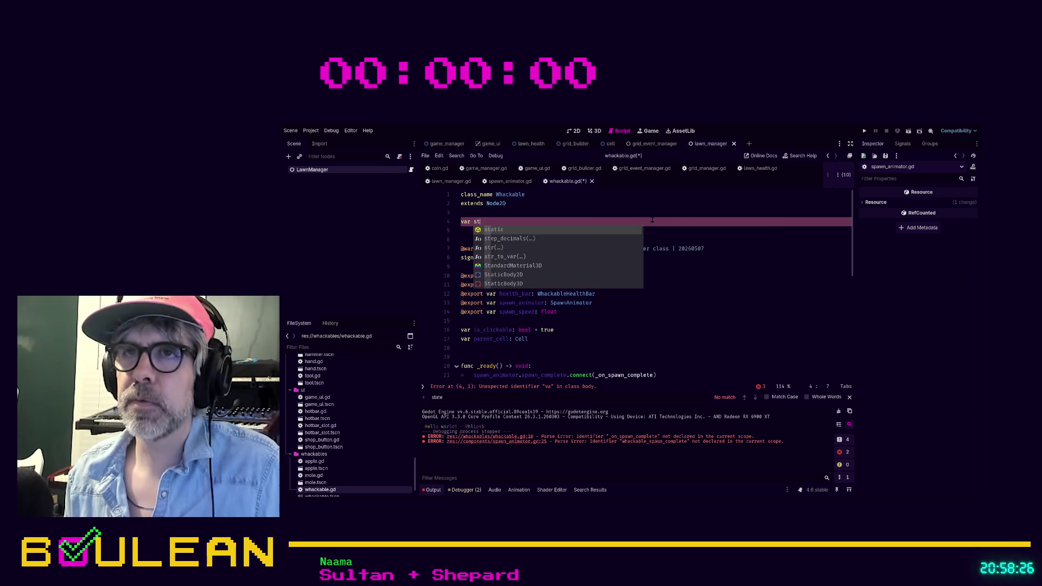
key("Escape")
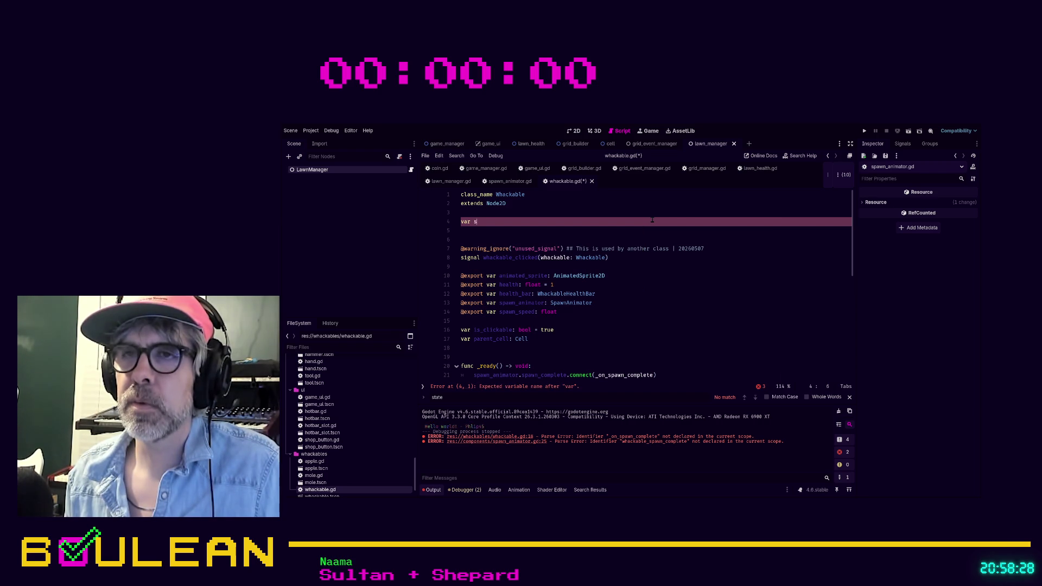
type("s")
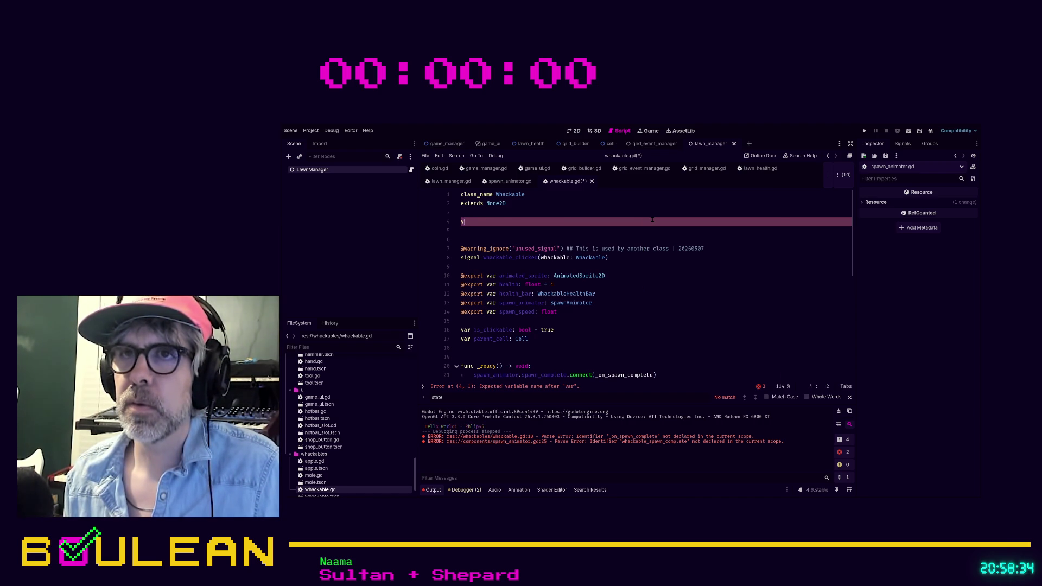
key("BackSpace")
key("BackSpace")
key("BackSpace")
type("enum St")
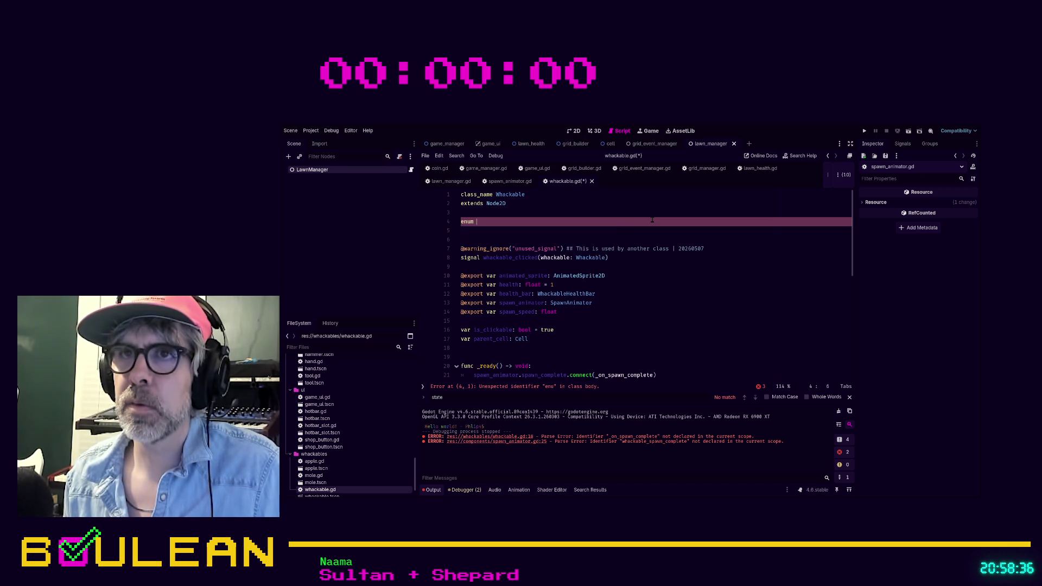
type("ate = [")
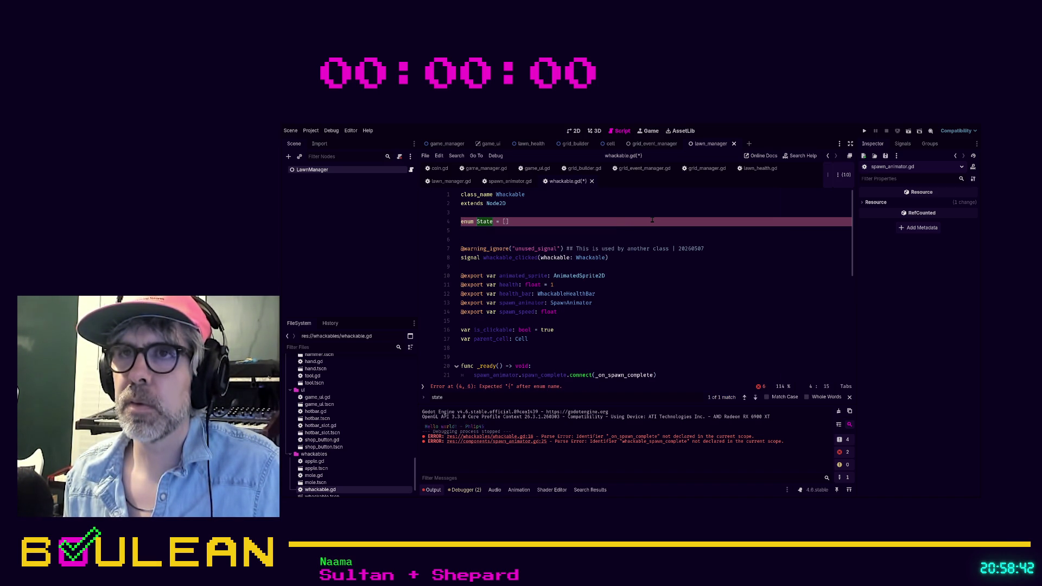
List Spawning and Active as entries on separate lines inside the enum brackets.
key("Return")
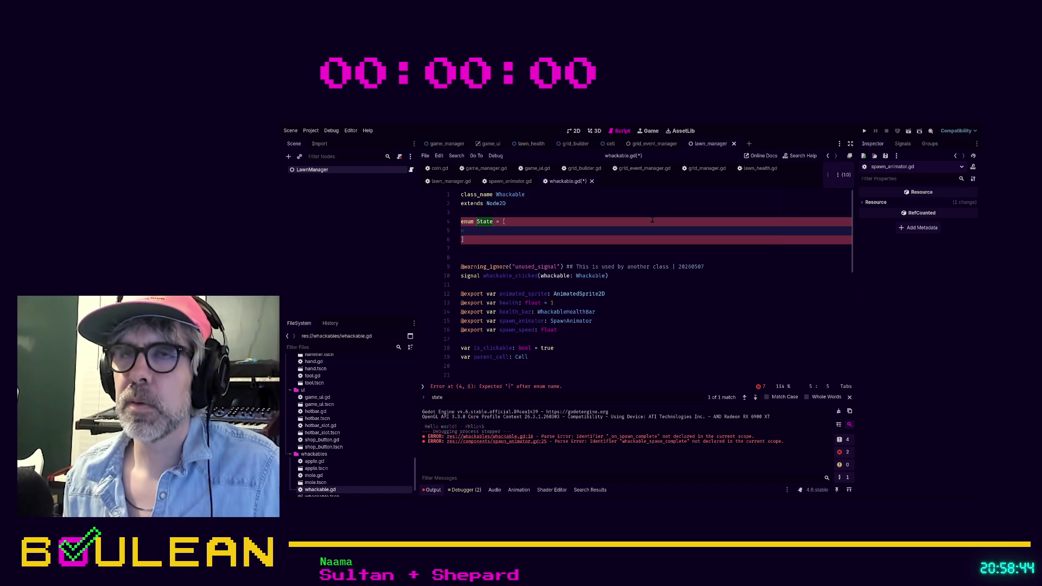
type("Spawning,")
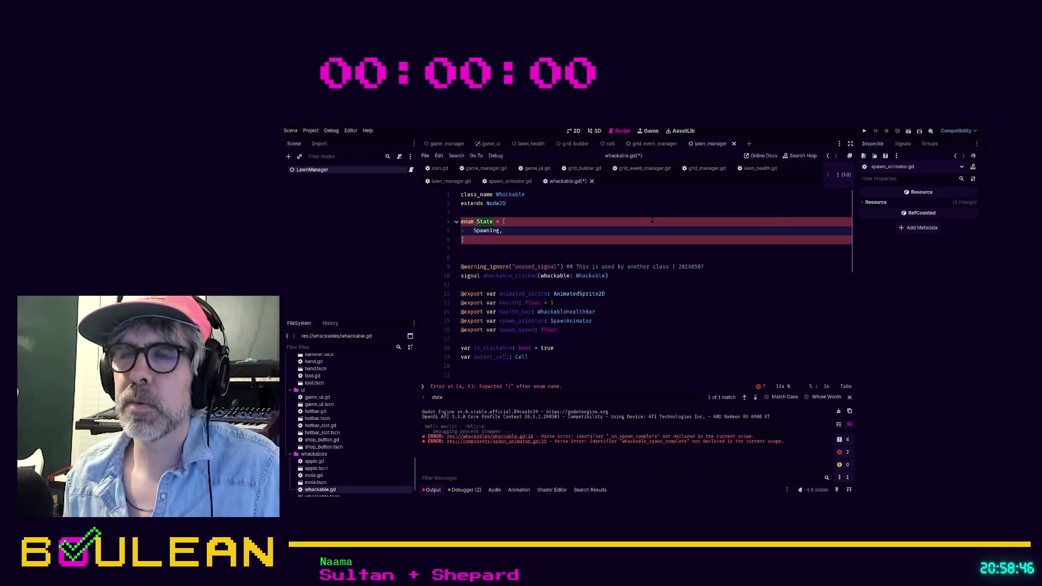
key("Return")
type("Active,")
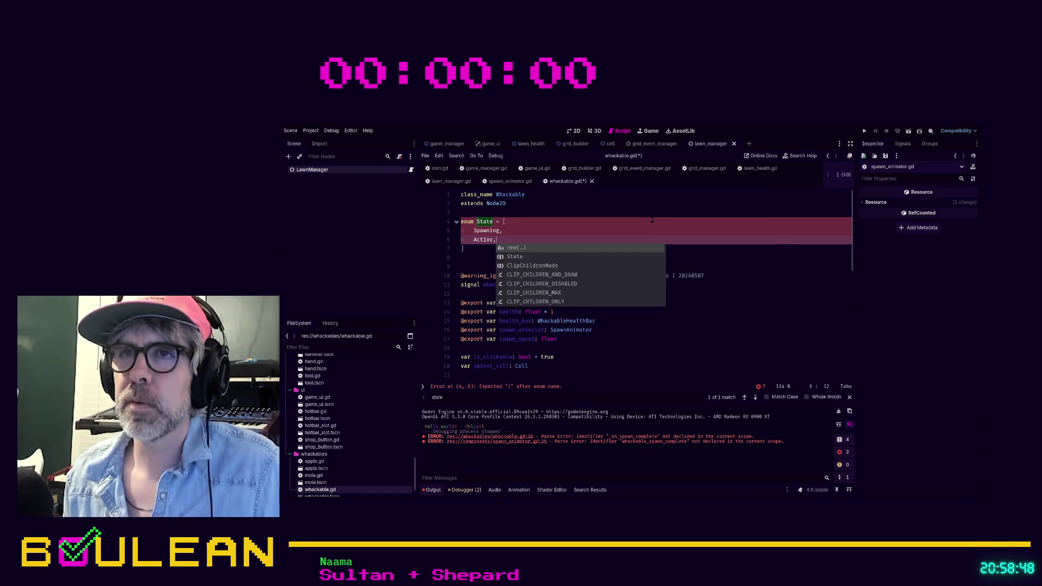
key("Escape")
Add a NONE entry above Spawning and rename Spawning to SPAWN.
key("Up")
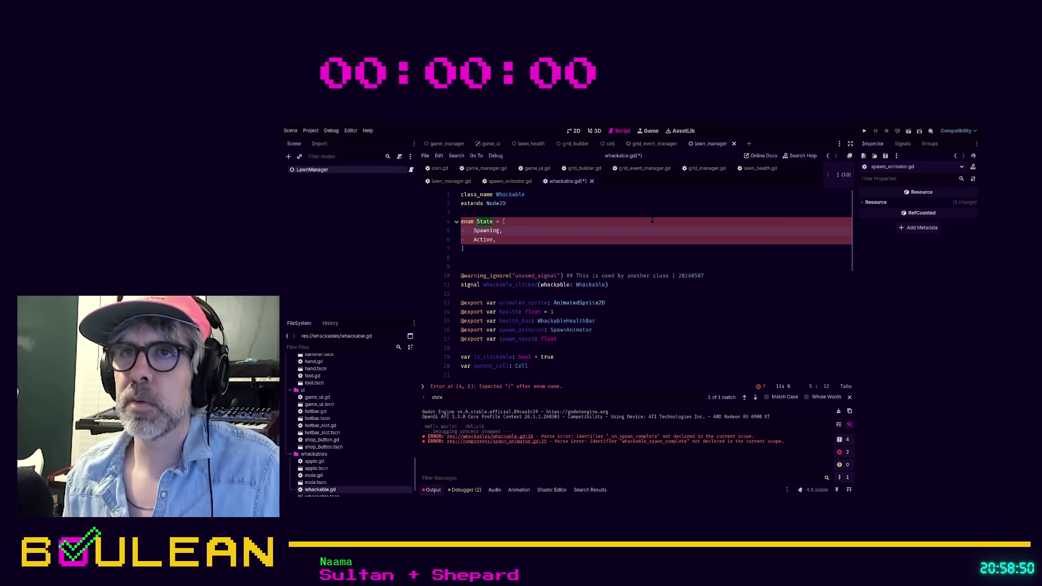
key("ctrl+shift+Return")
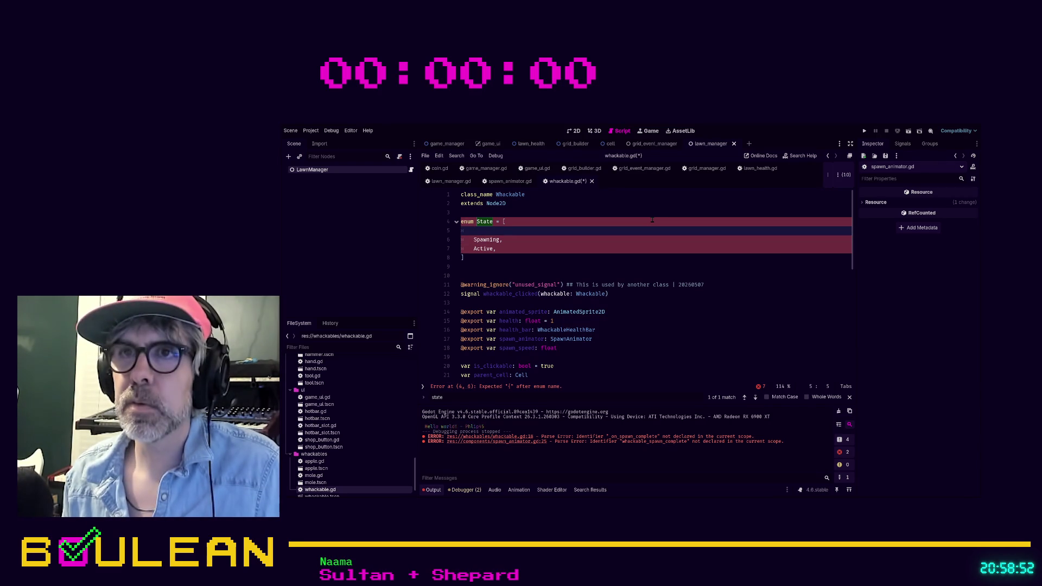
type("No")
key("BackSpace")
key("BackSpace")
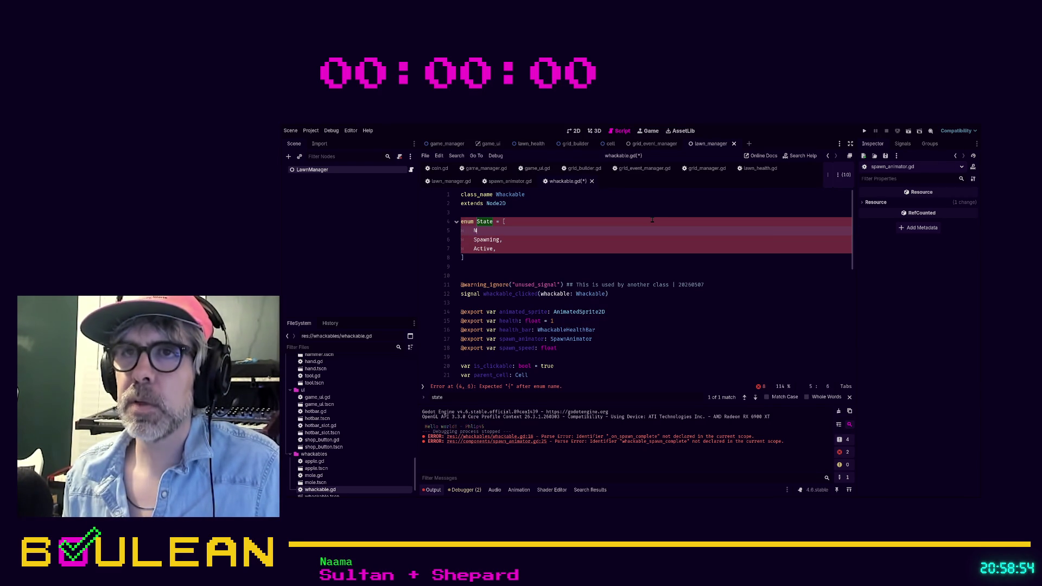
type("ONE,")
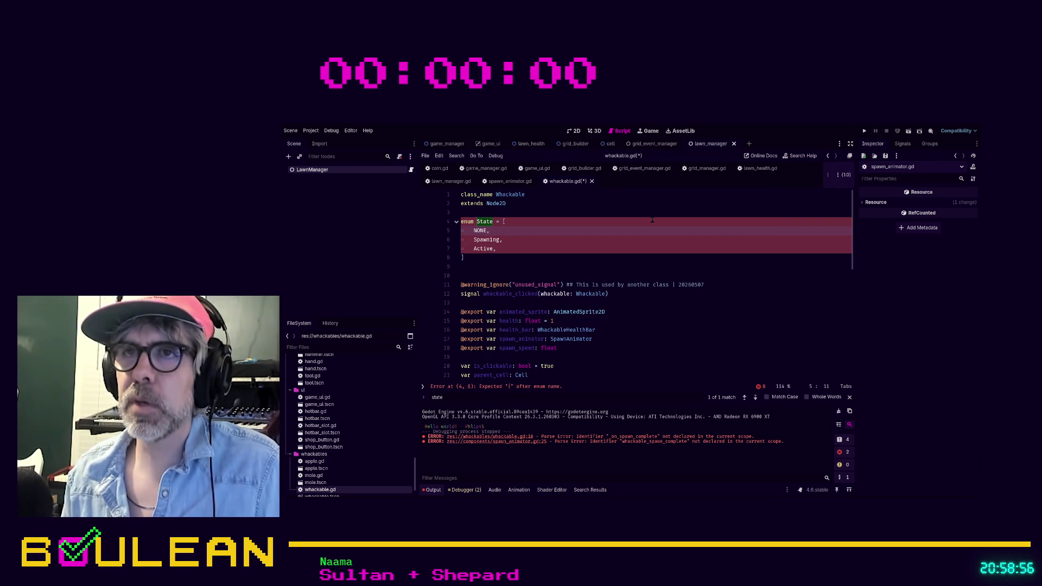
key("Down")
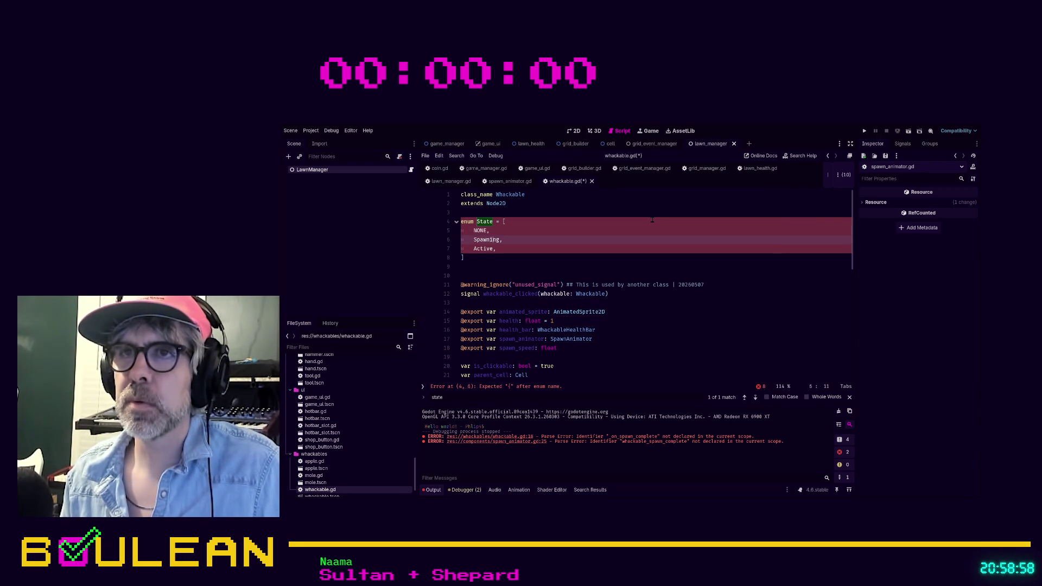
key("ctrl+shift+Left")
type("SPAWN,")
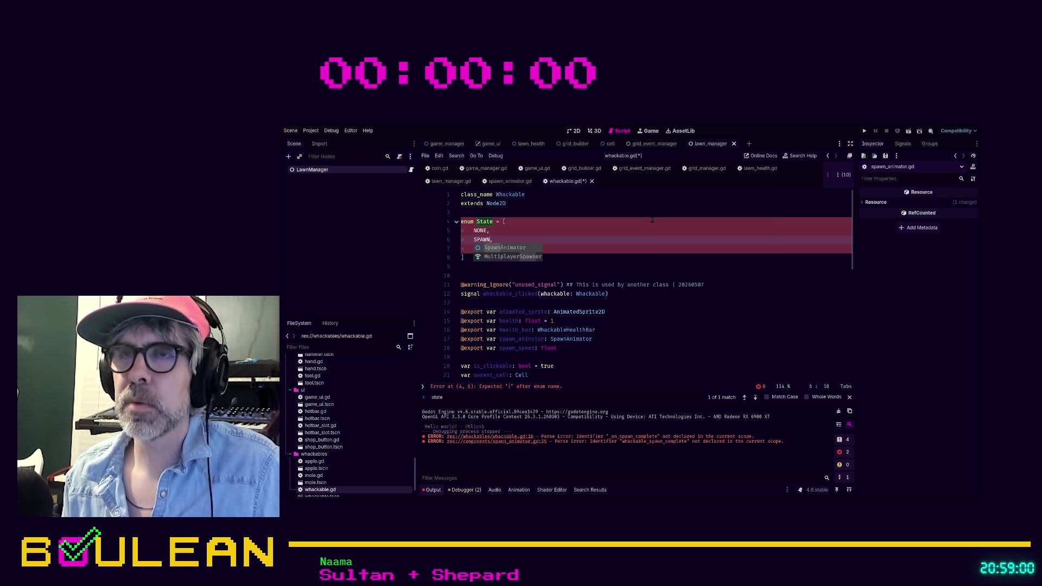
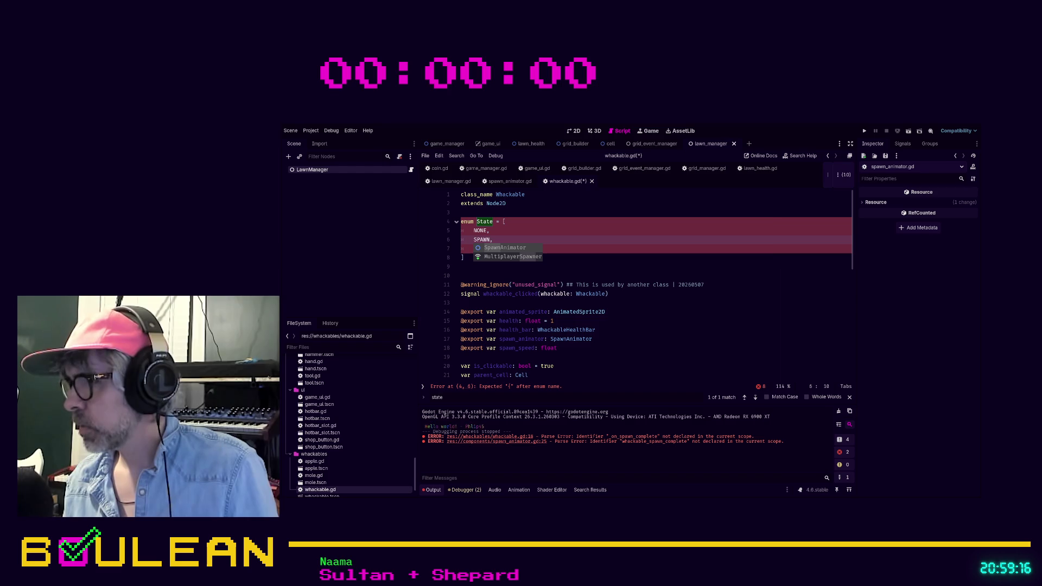
Rename the State enum entries SPAWN to SPAWNING and Active to ACTIVE.
left_click(515, 235)
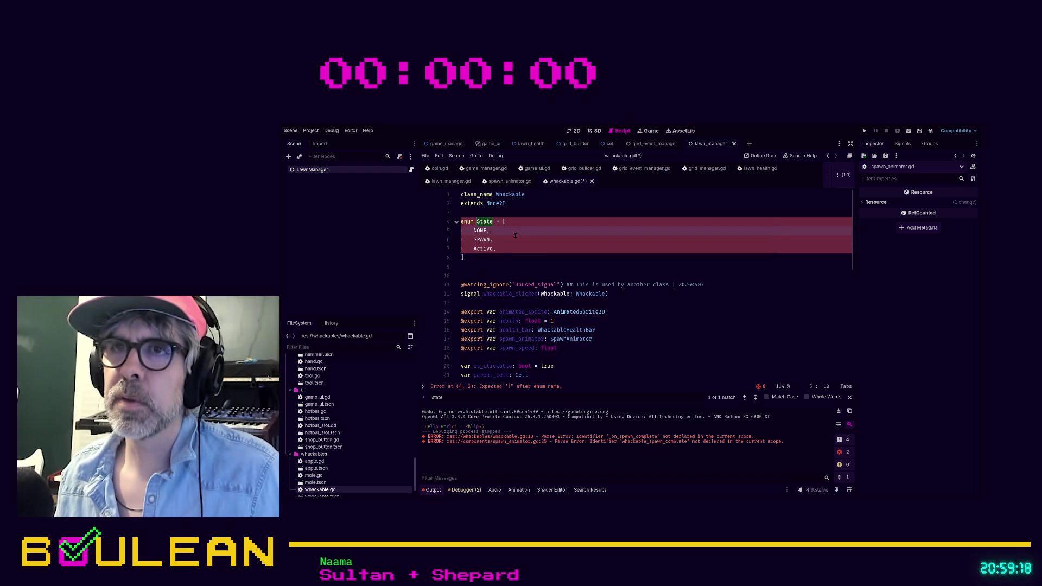
left_click(491, 239)
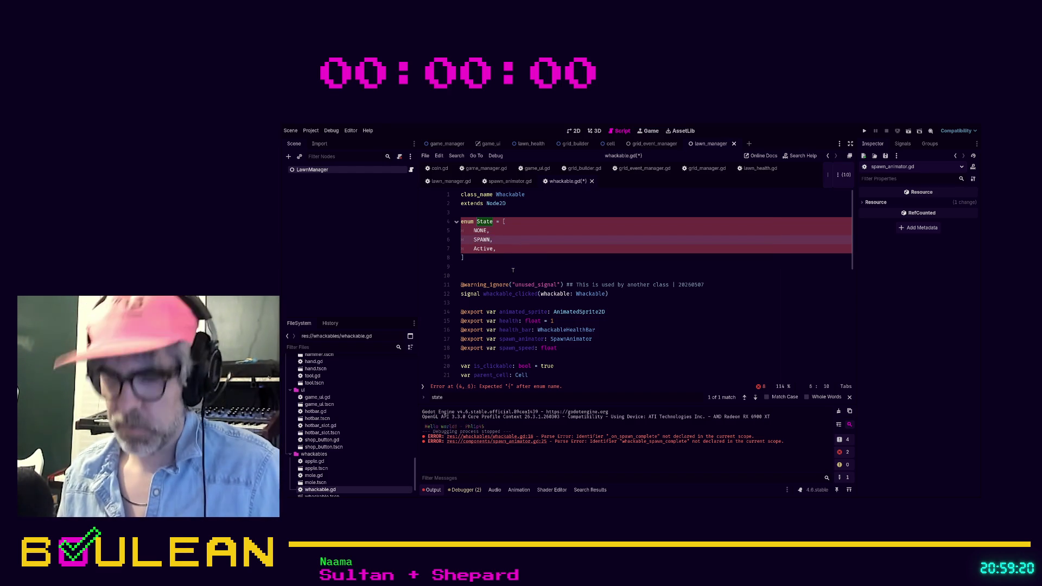
type("ING")
key("Down")
key("Left")
key("ctrl+shift+Left")
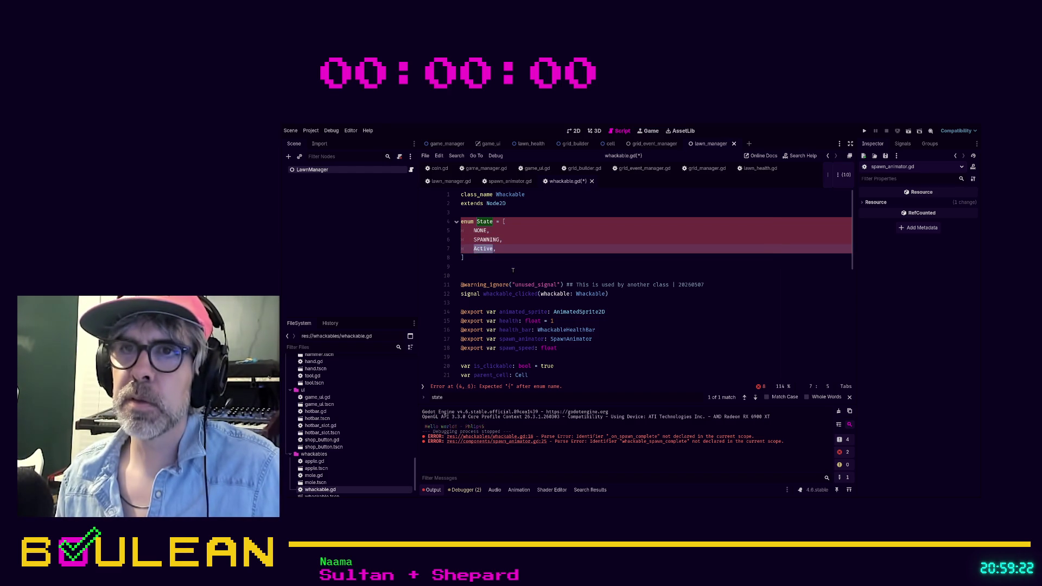
type("ACTIVE,")
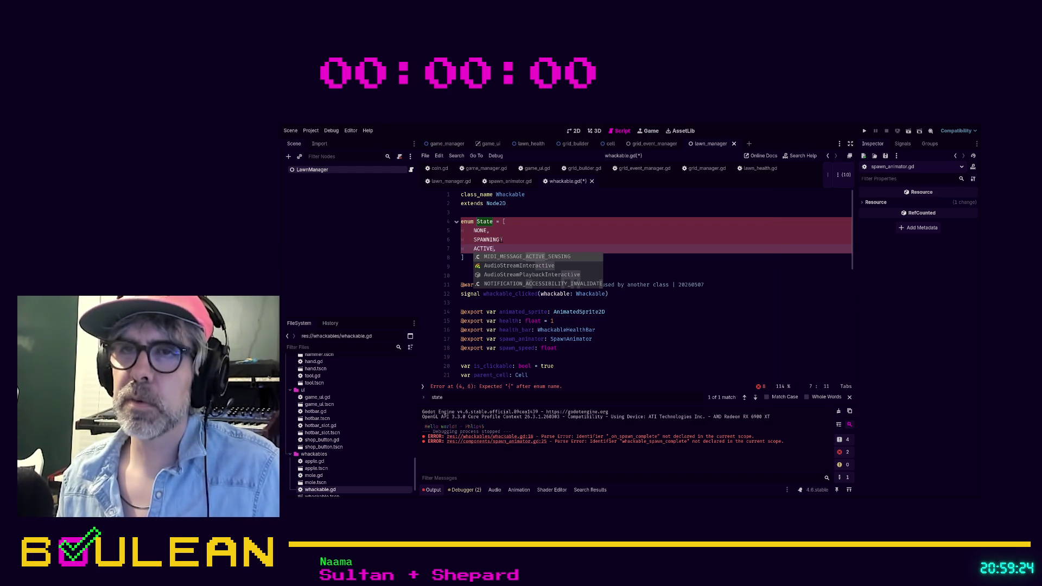
left_click(523, 246)
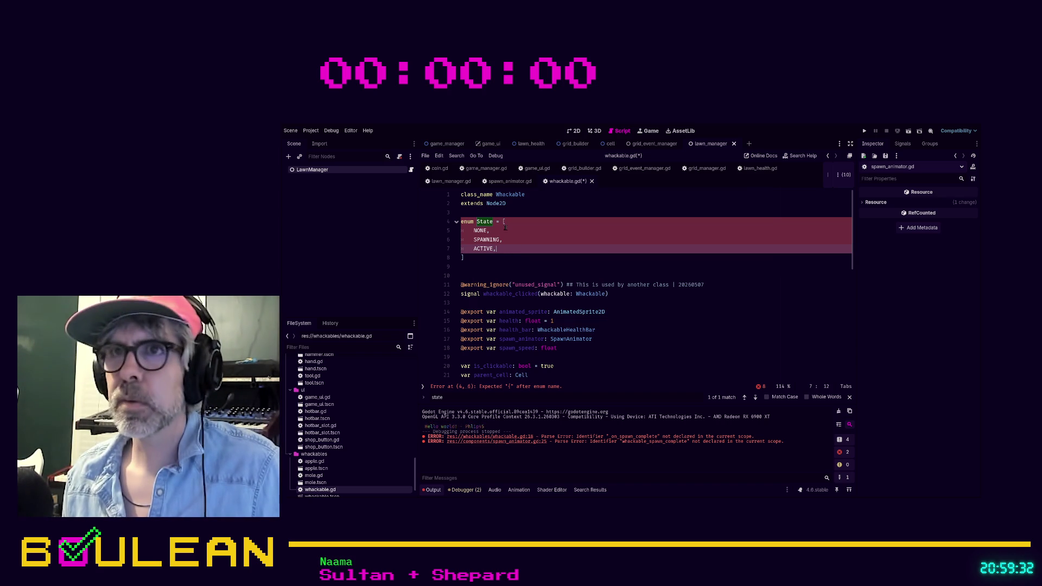
Replace the State enum's square brackets with curly braces.
key("Up")
key("Up")
key("Up")
key("End")
key("BackSpace")
type("{")
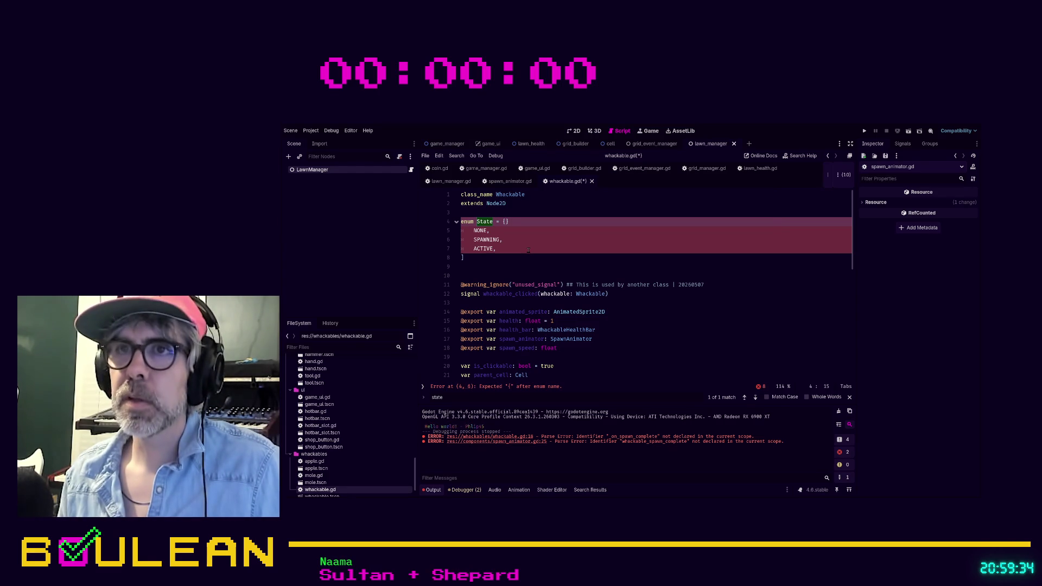
key("Delete")
key("Down")
key("Down")
key("Down")
key("BackSpace")
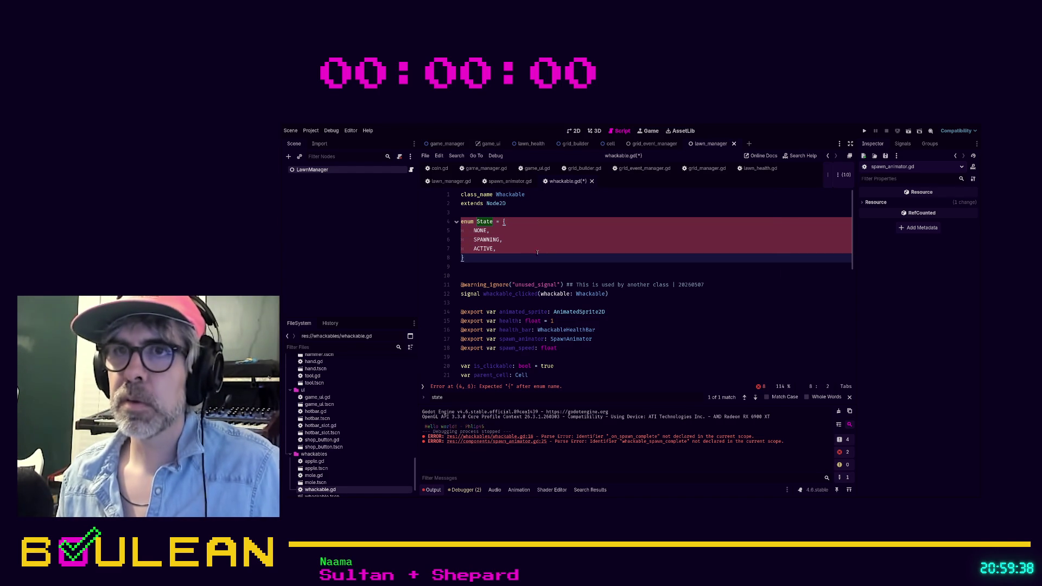
type("}")
left_click(546, 252)
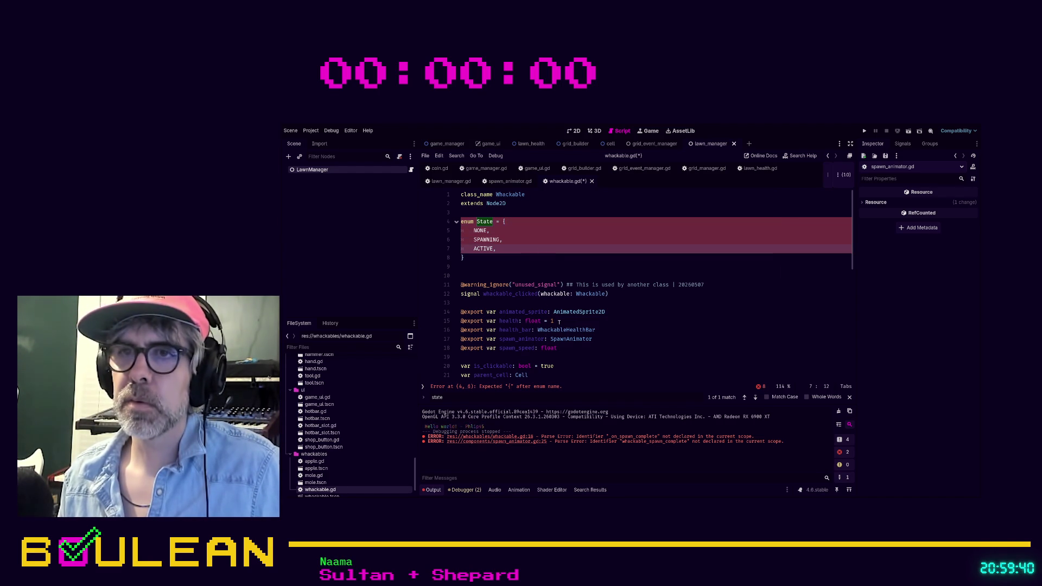
left_click(567, 347)
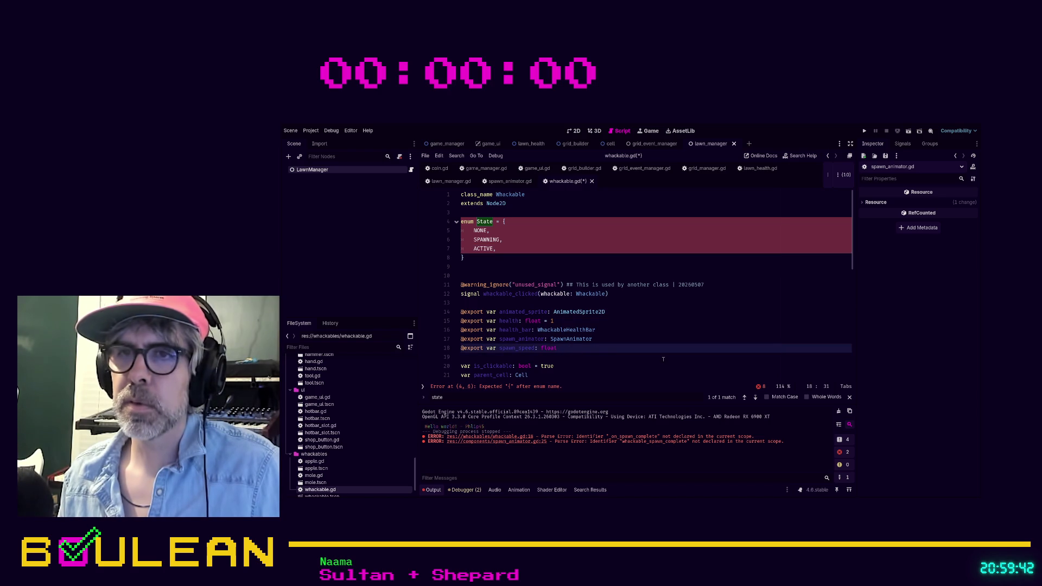
scroll(663, 359, "down", 1)
left_click(553, 348)
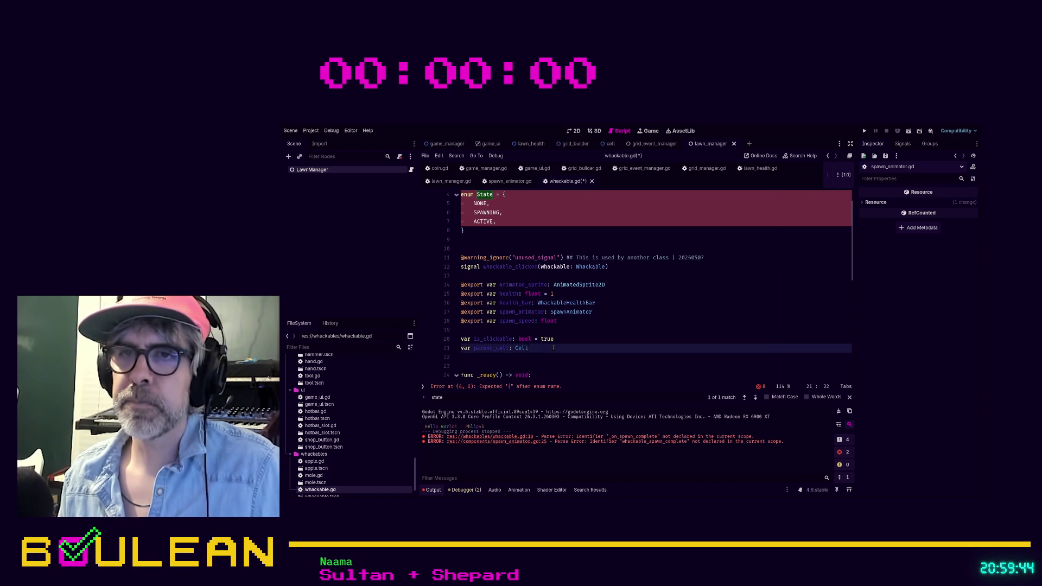
Rename the enum to States and add a 'var state: States' declaration after parent_cell.
key("Return")
type("var ")
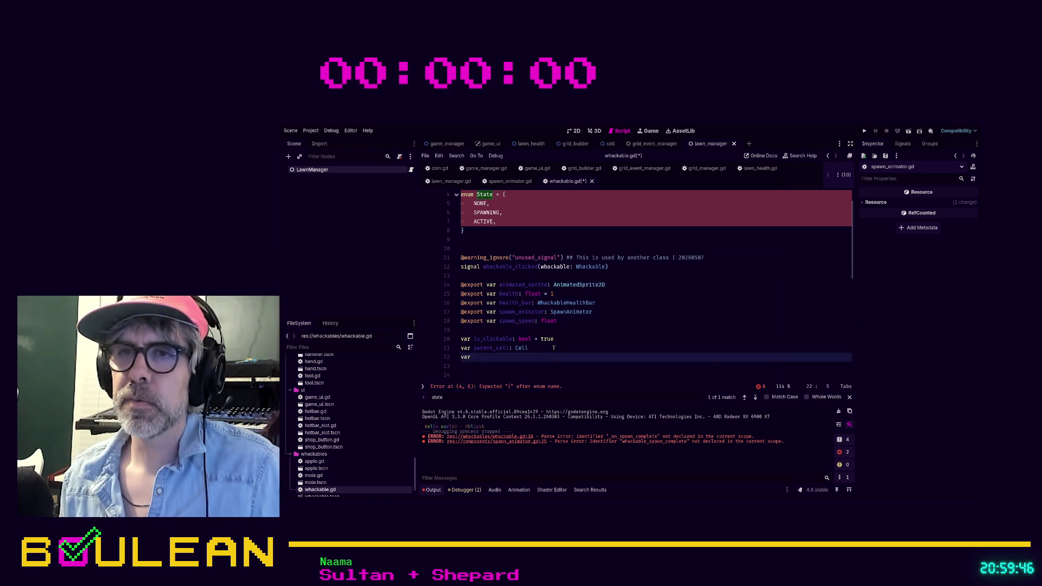
type("state =")
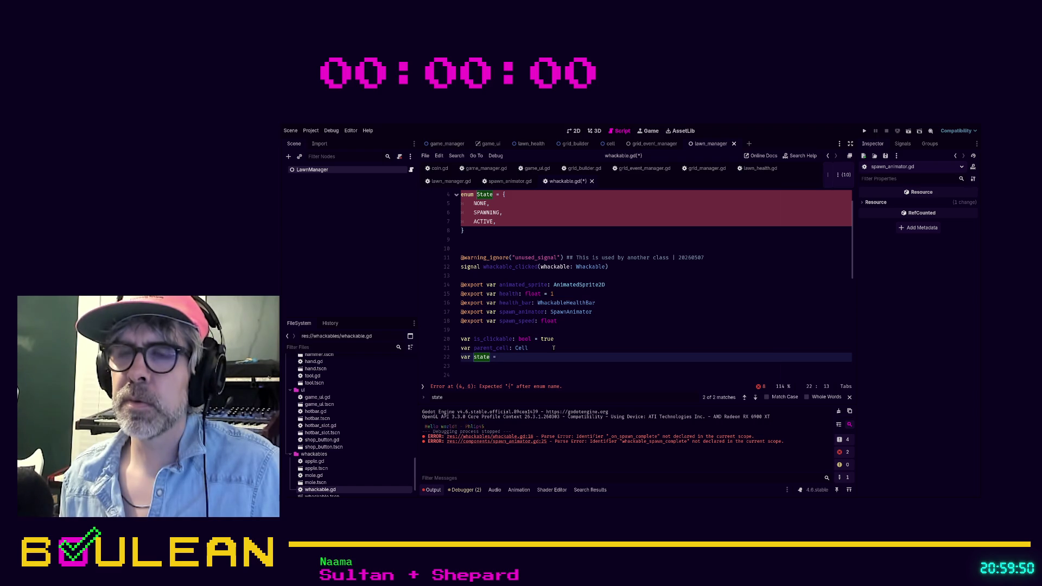
left_click(493, 195)
type("s")
left_click(513, 357)
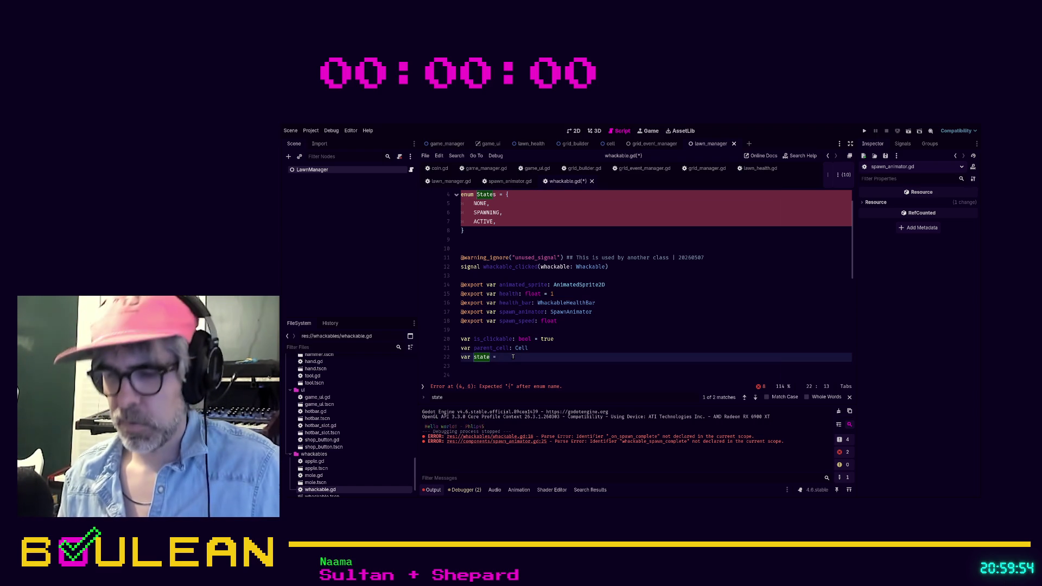
type(":")
key("BackSpace")
key("BackSpace")
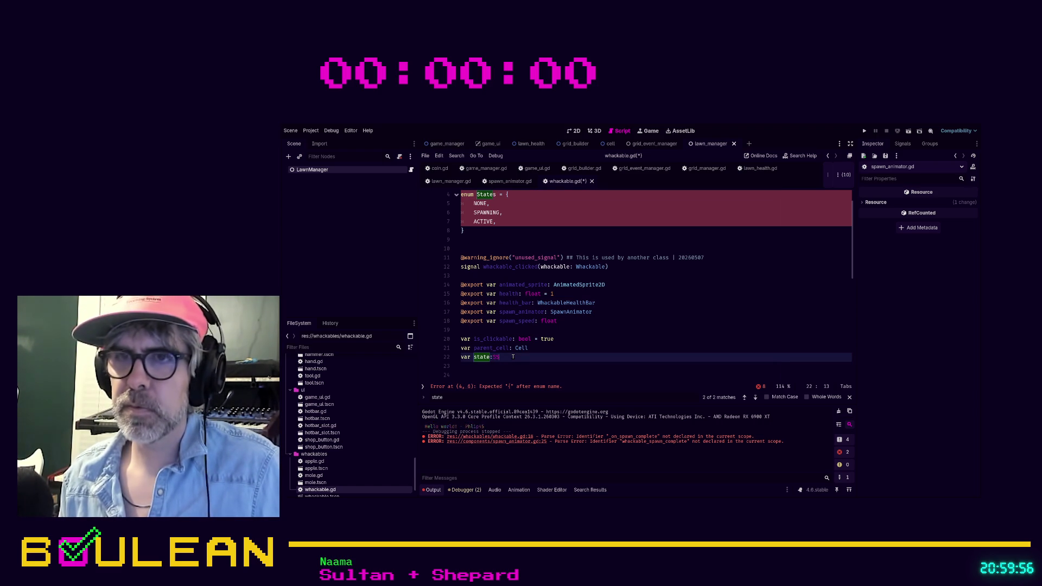
type(": States = ")
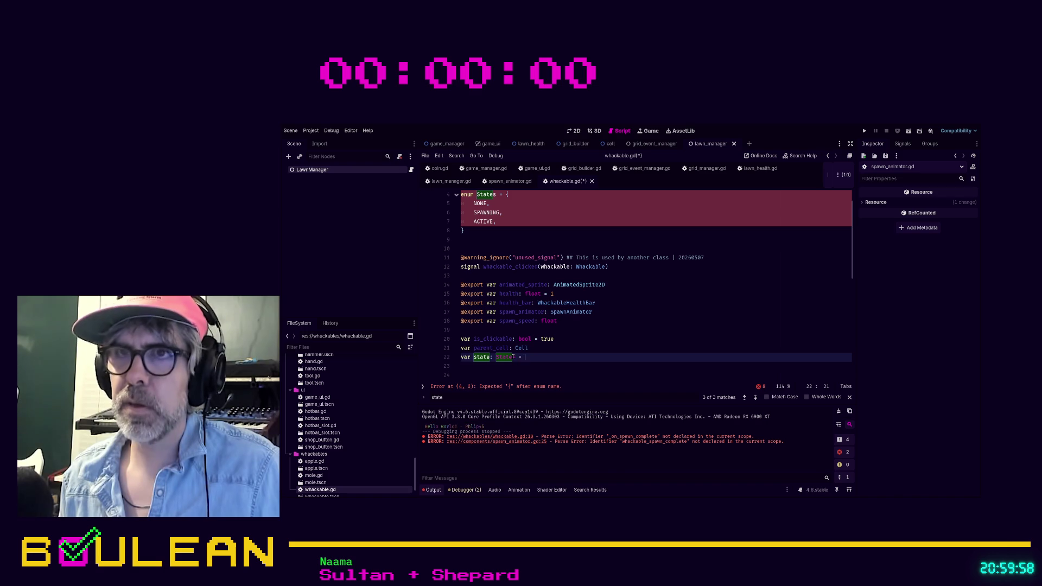
type("States.no")
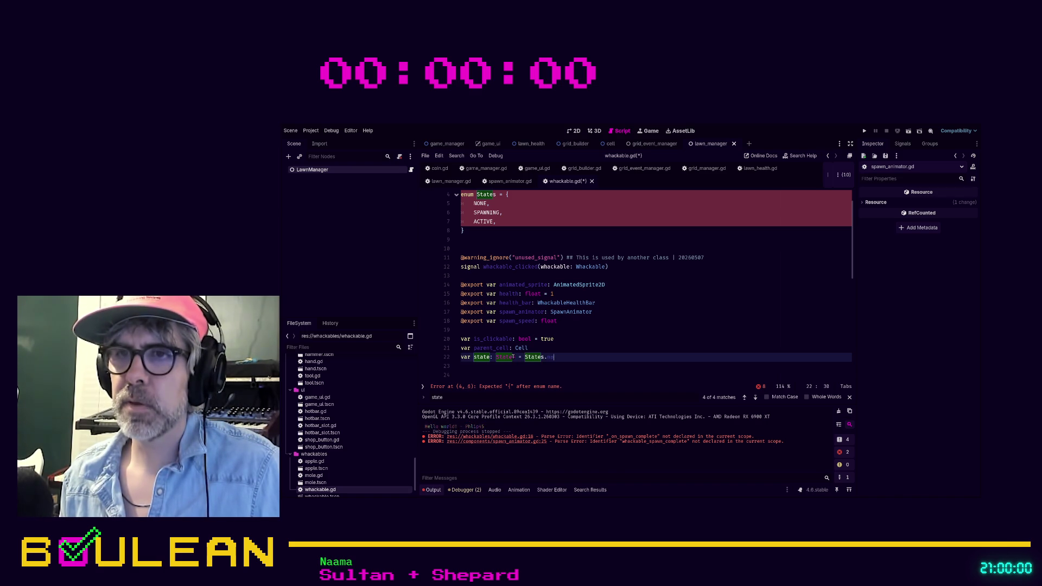
key("BackSpace")
key("BackSpace")
key("BackSpace")
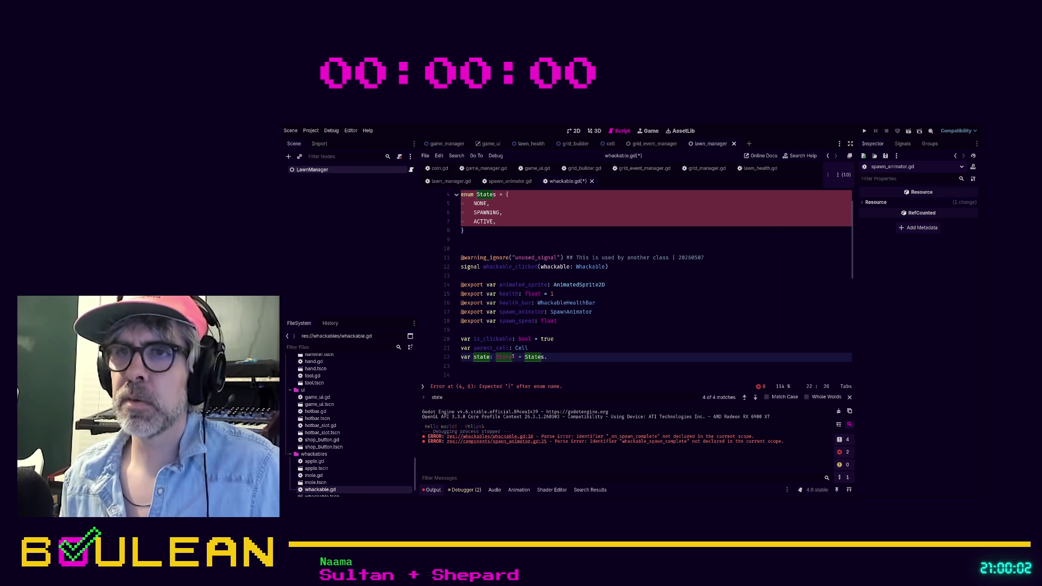
Remove the stray equals sign from the enum States declaration.
left_click(624, 321)
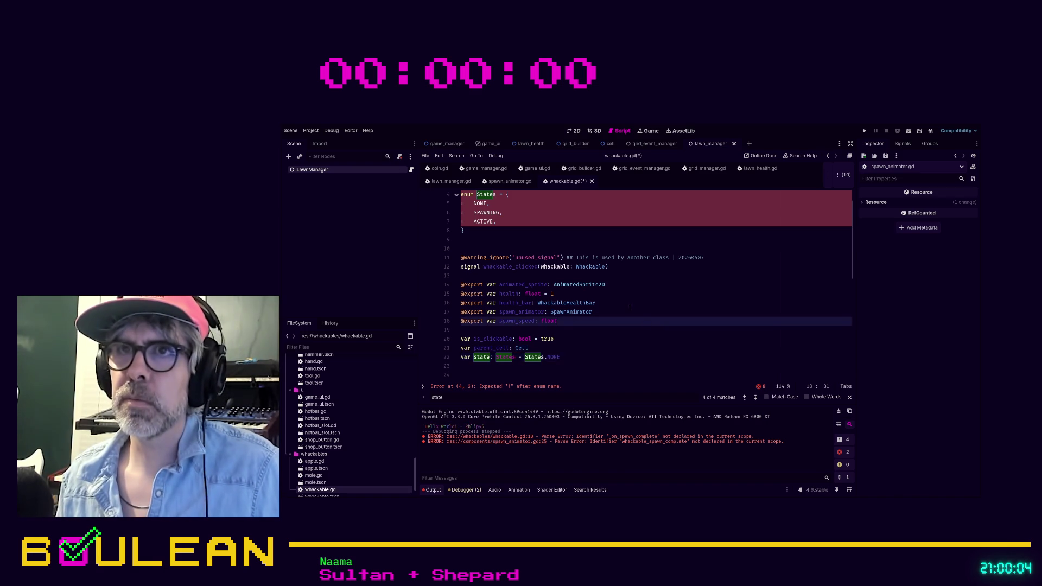
scroll(629, 307, "up", 1)
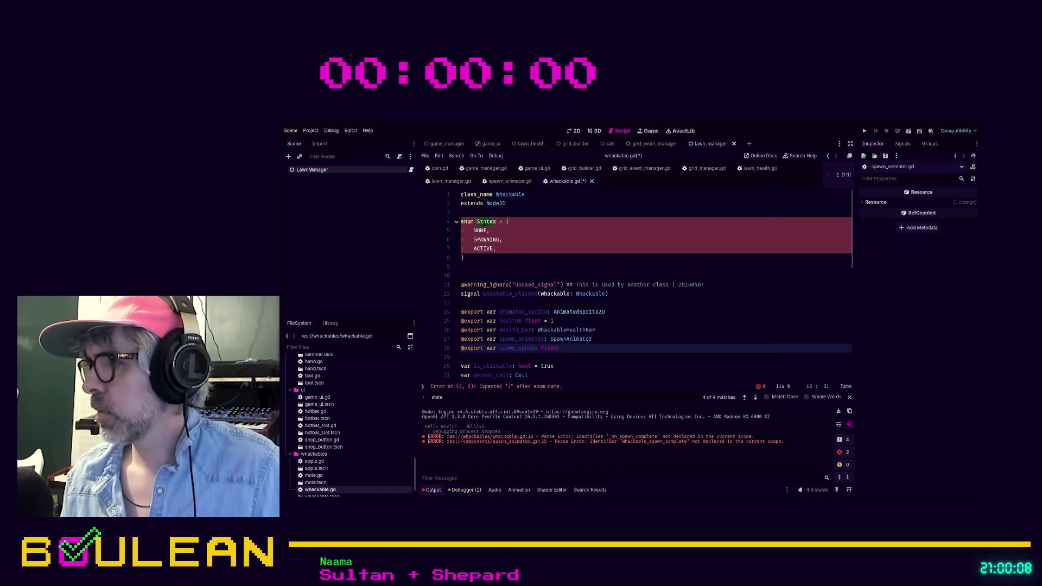
left_click(511, 225)
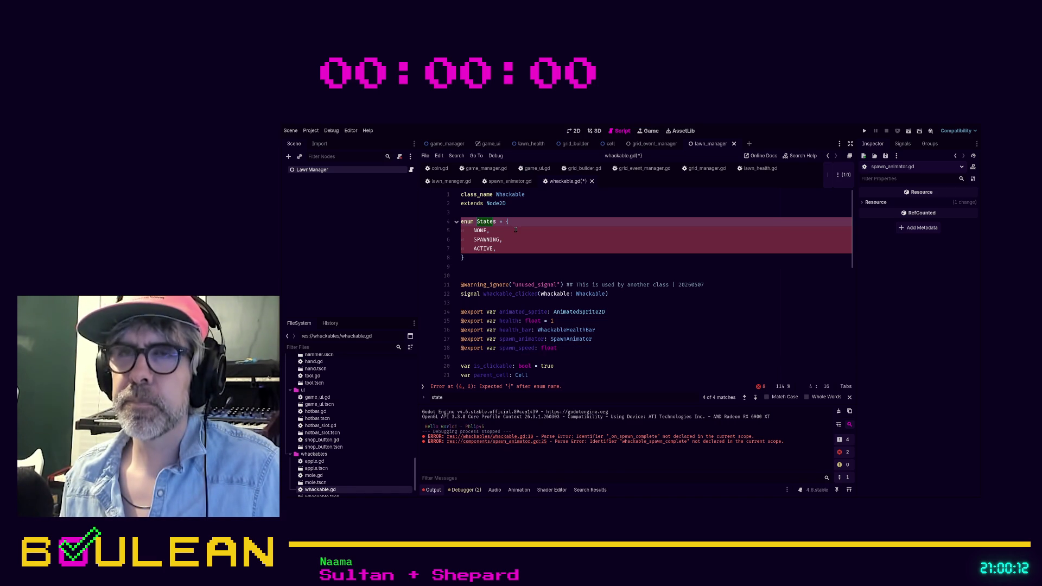
key("Left")
key("BackSpace")
key("BackSpace")
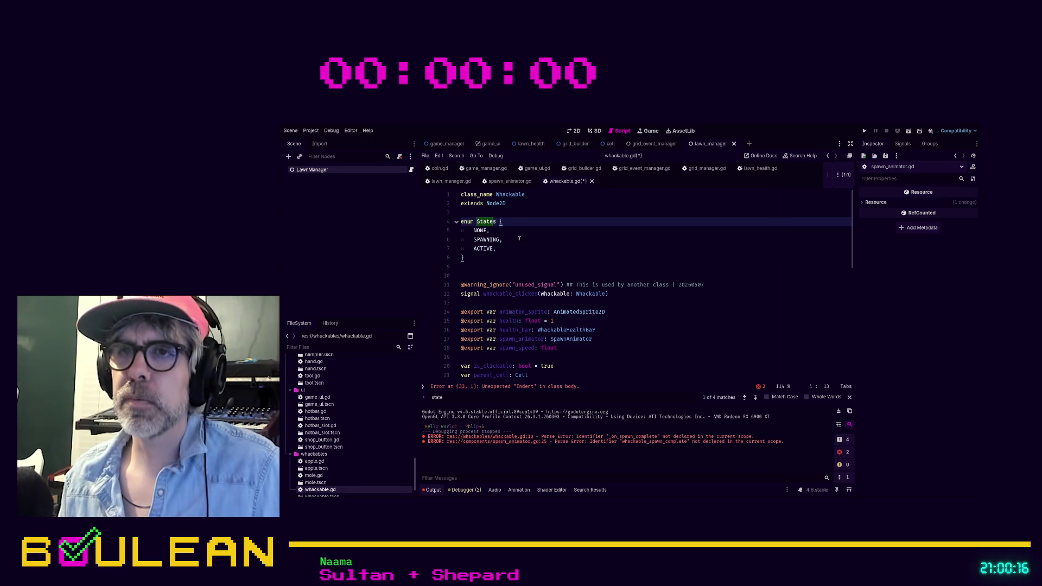
scroll(537, 261, "down", 2)
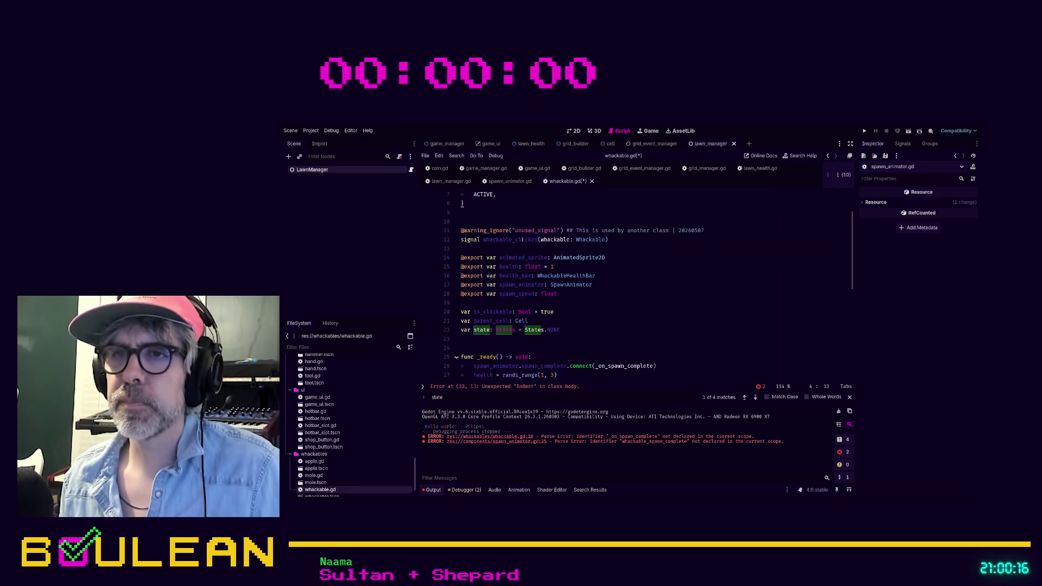
Fix the flagged line and give the function a -> void return type, then save.
left_click(533, 387)
left_click(545, 296)
key("Left")
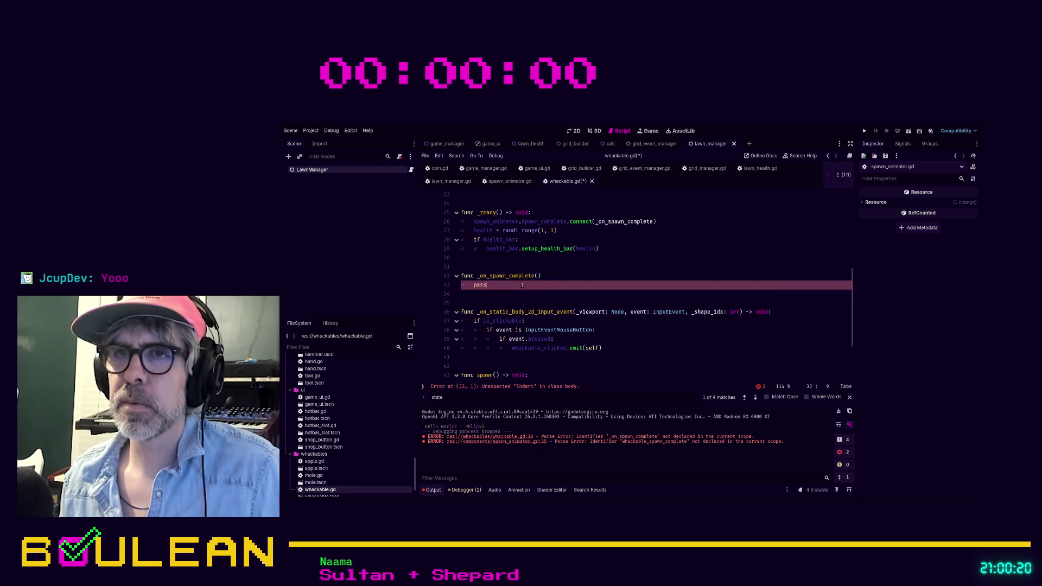
key("BackSpace")
key("BackSpace")
key("BackSpace")
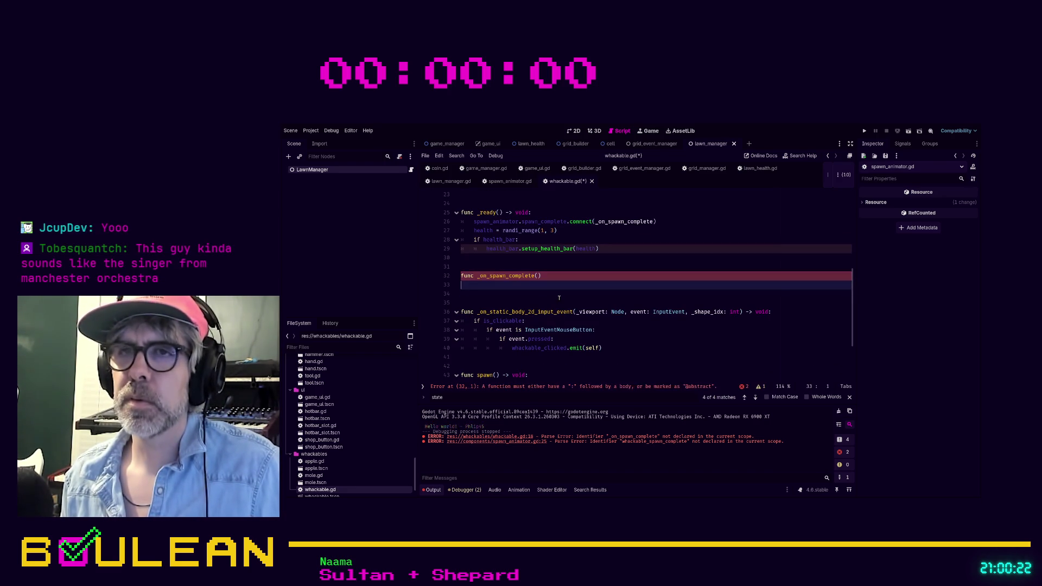
type("pass")
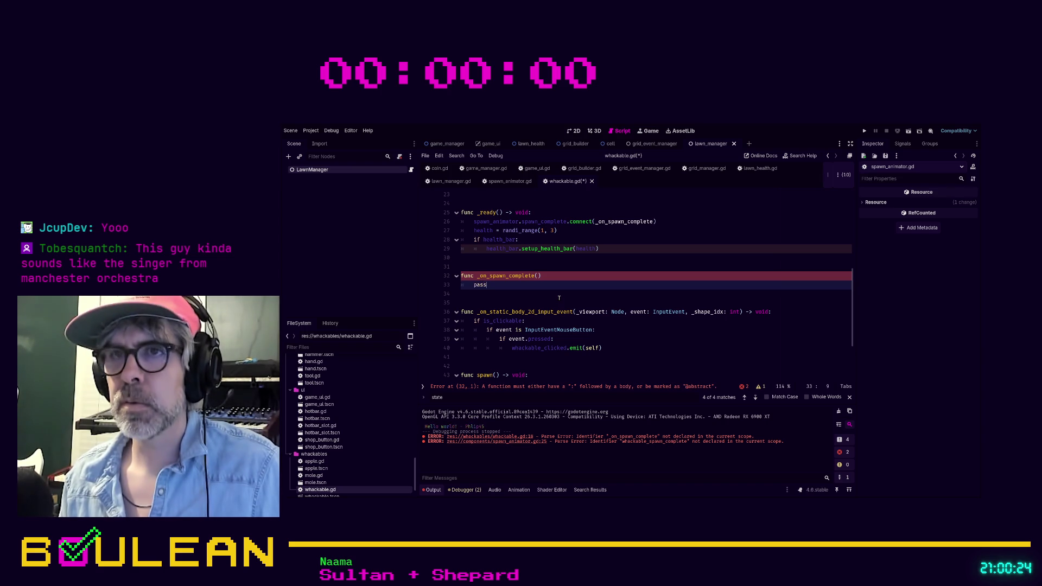
left_click(521, 294)
left_click(554, 275)
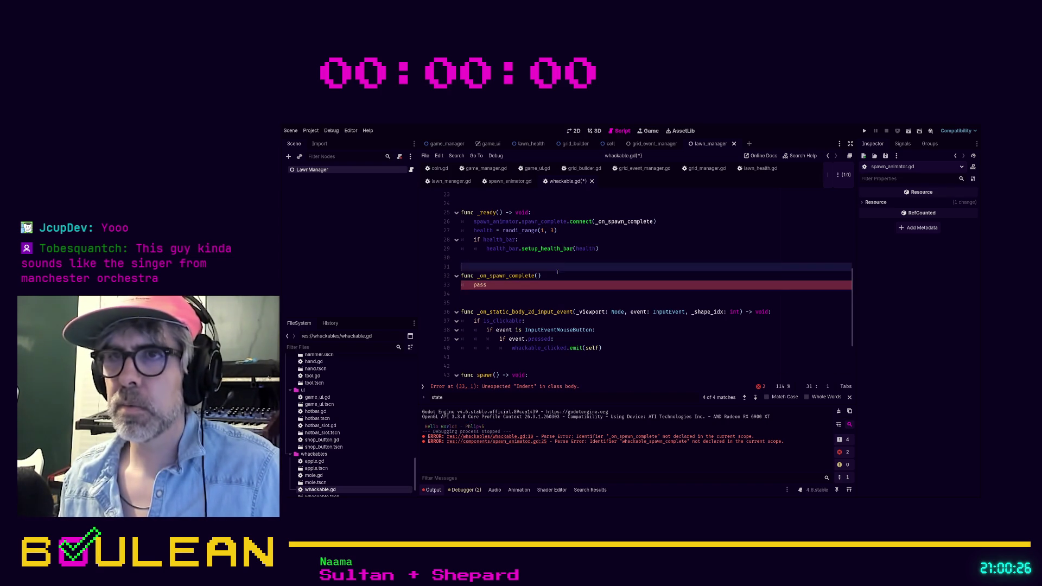
type("-> void:")
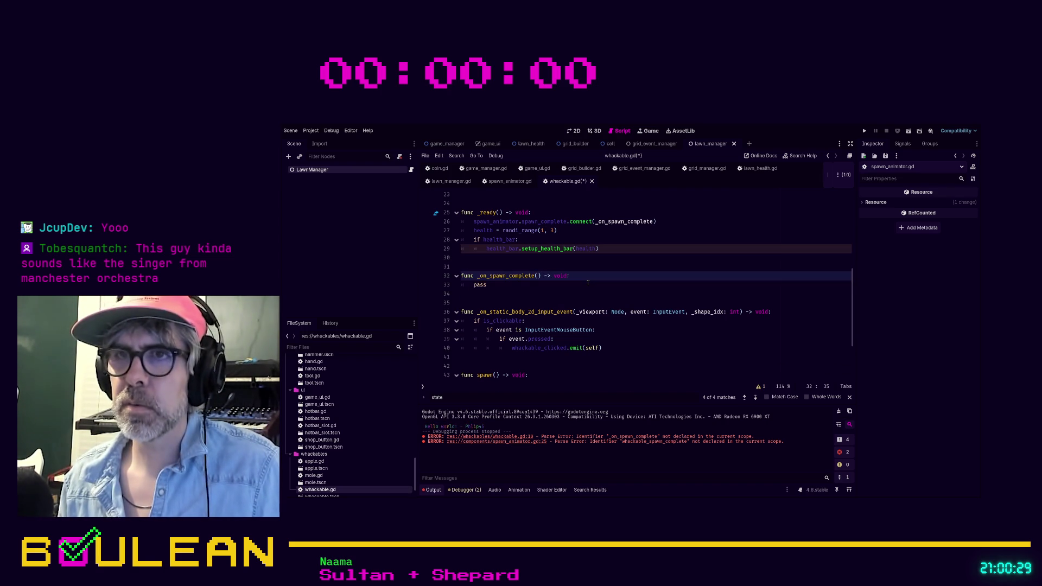
key("Down")
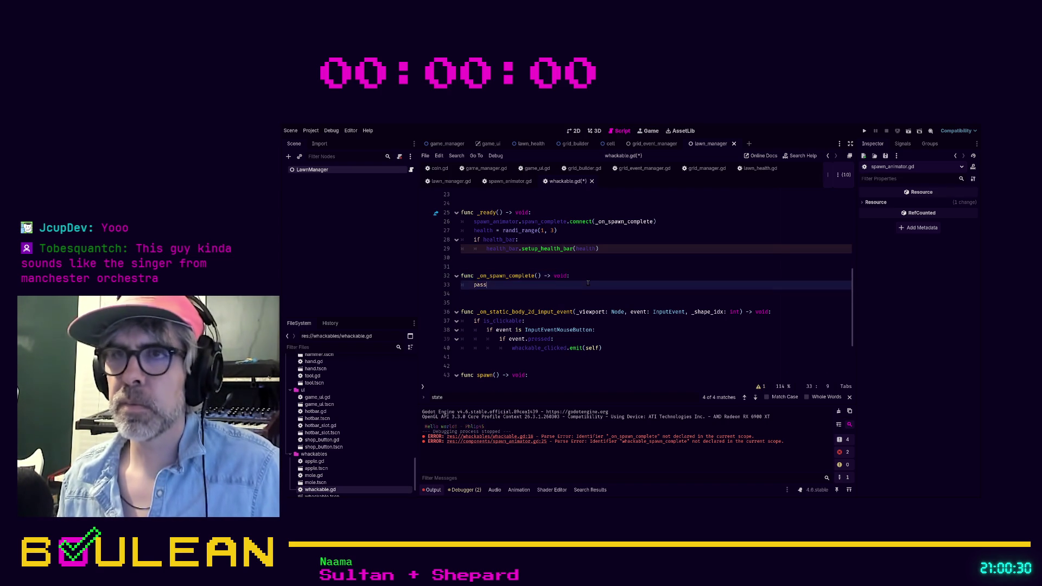
key("ctrl+s")
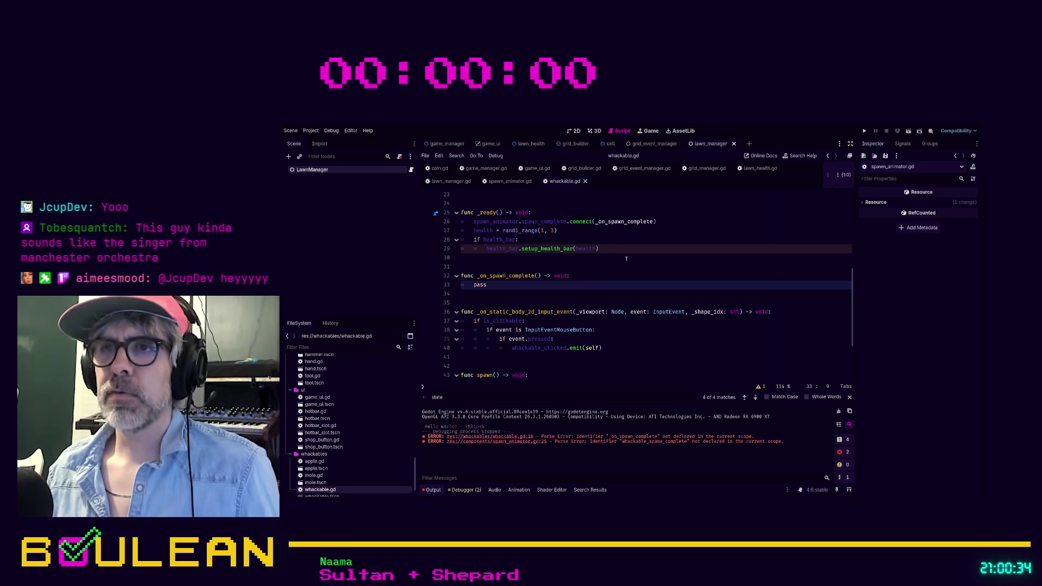
In spawn(), add state = States.SPAWNING above the spawn animation call.
scroll(634, 293, "down", 1)
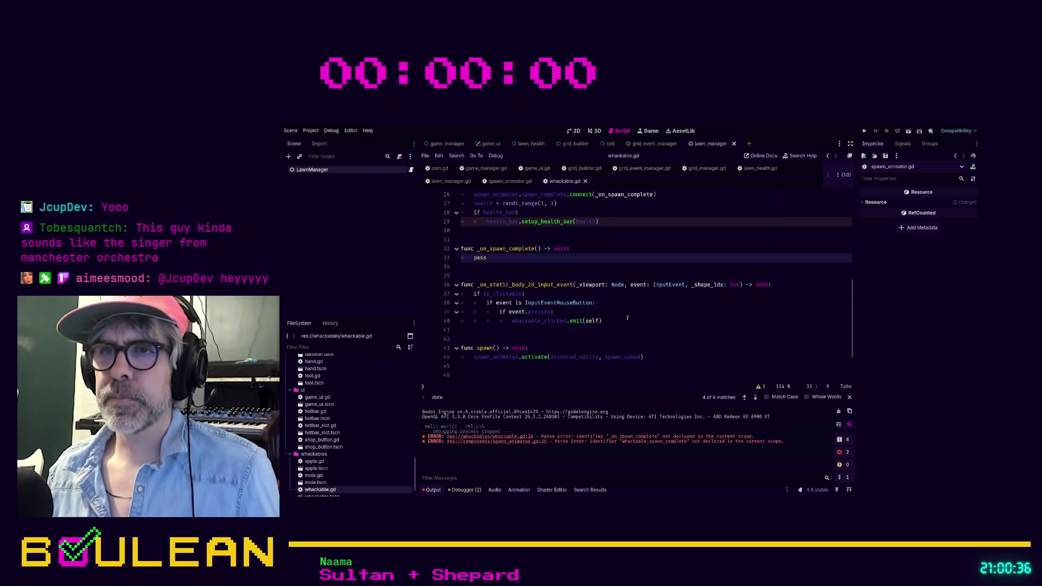
scroll(627, 317, "down", 2)
left_click(688, 312)
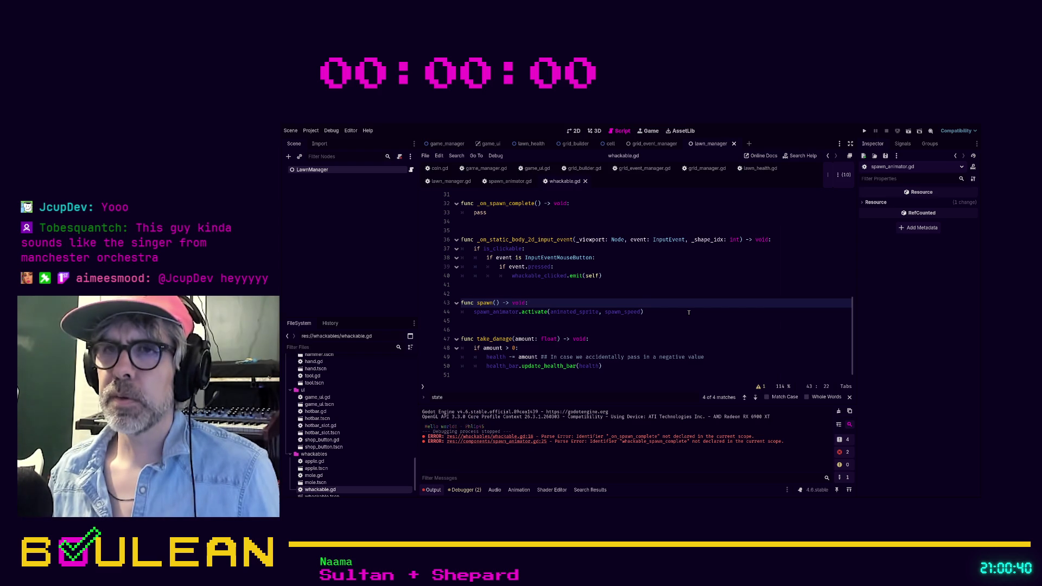
key("Return")
type("state")
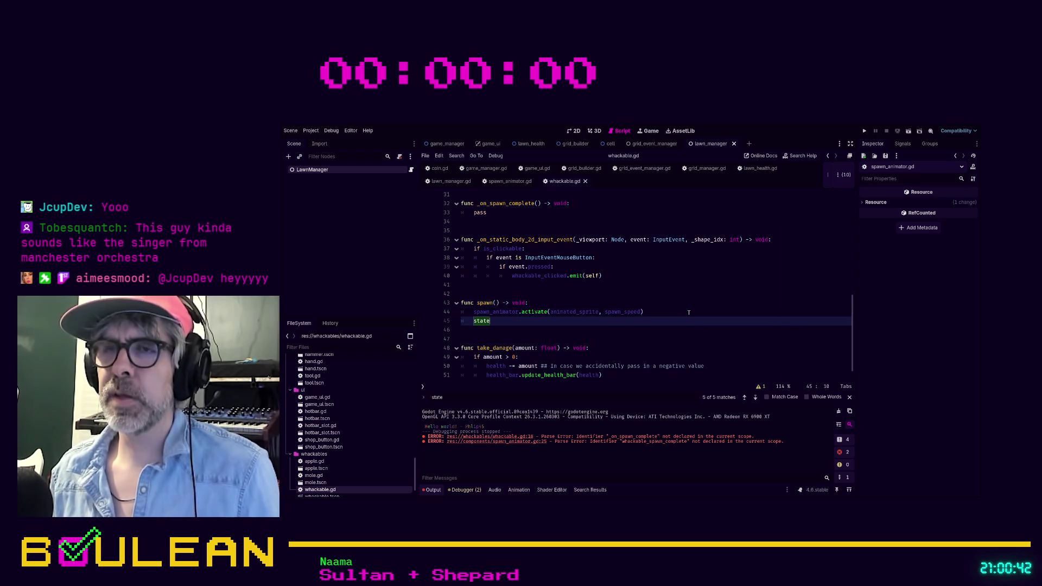
key("BackSpace")
key("BackSpace")
key("BackSpace")
key("Escape")
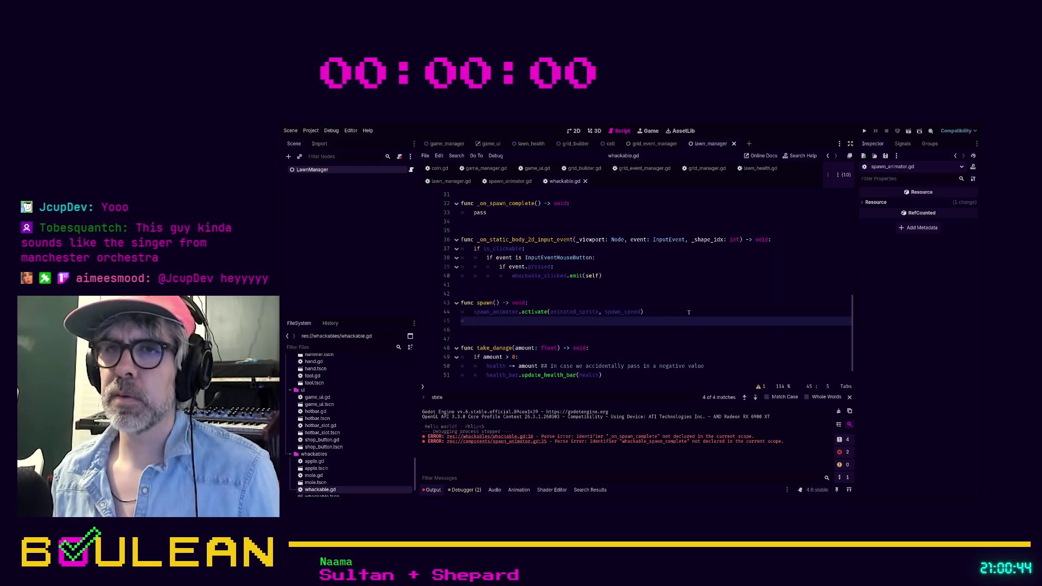
key("alt+Up")
type("state =")
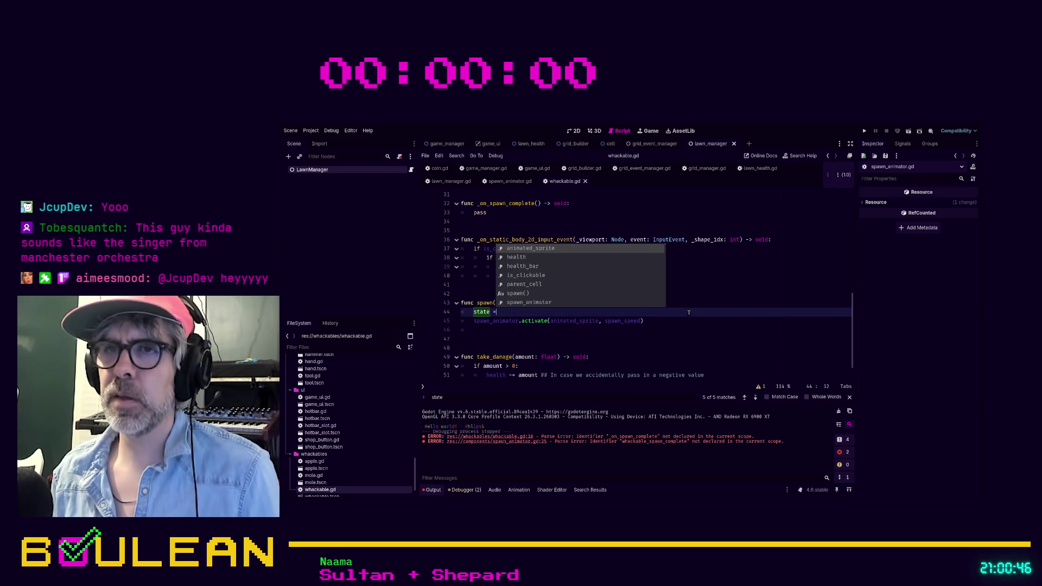
type(" States.SP")
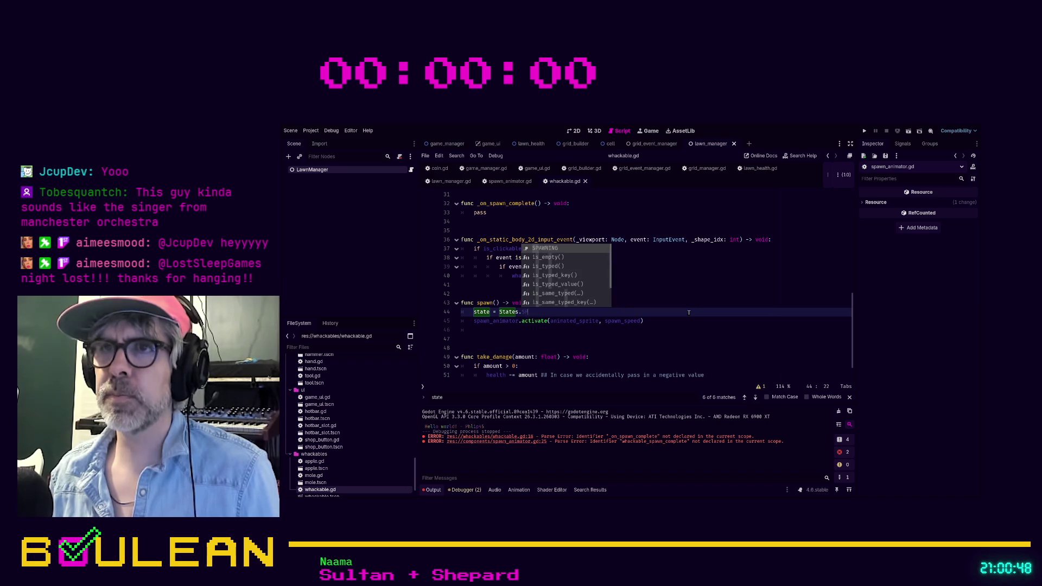
key("Return")
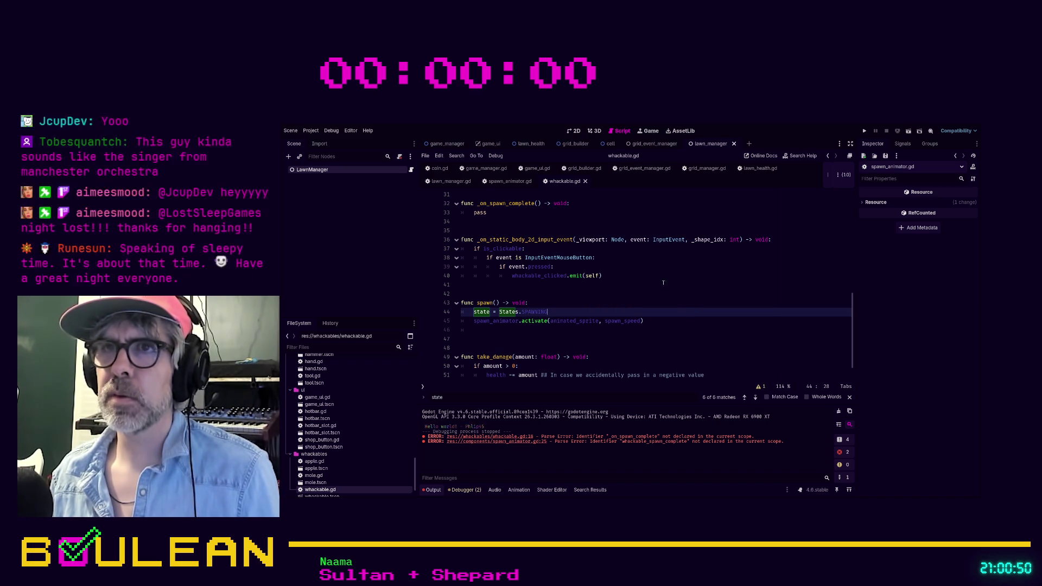
Replace pass in _on_spawn_complete with state = States.ACTIVE and save whackable.gd.
double_click(481, 213)
type("st")
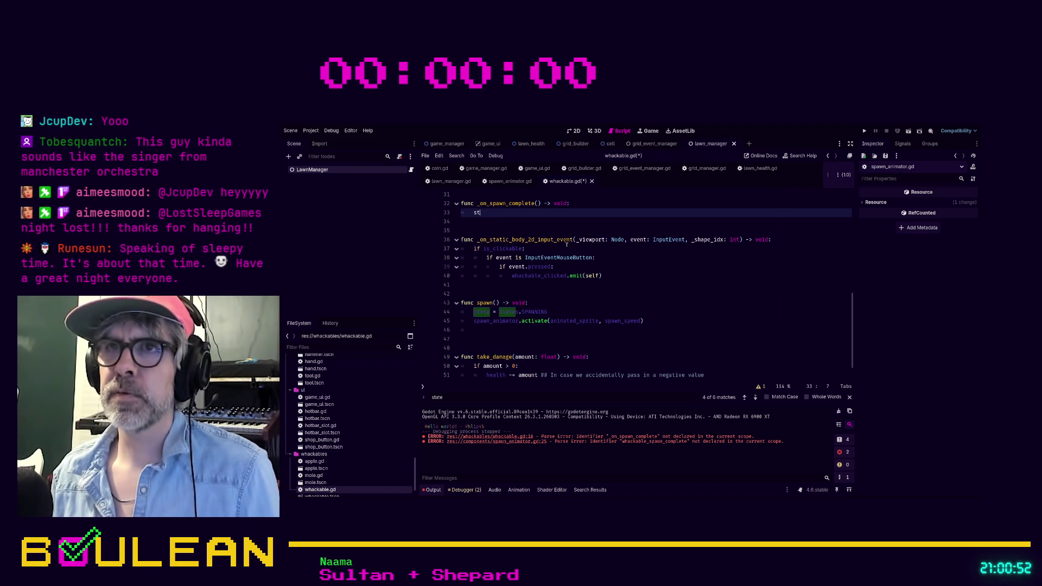
type("ate = States.ACT")
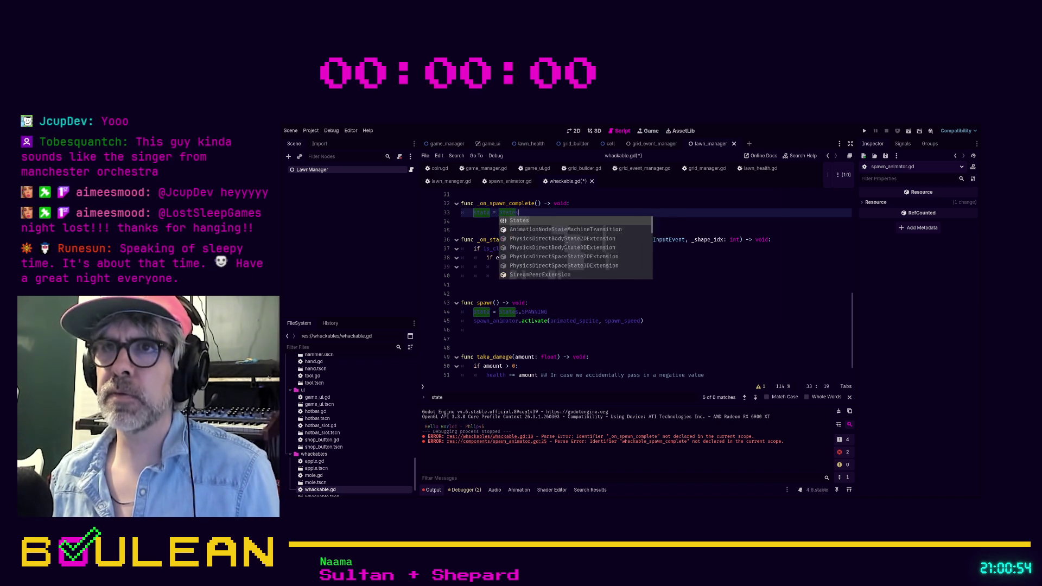
key("Return")
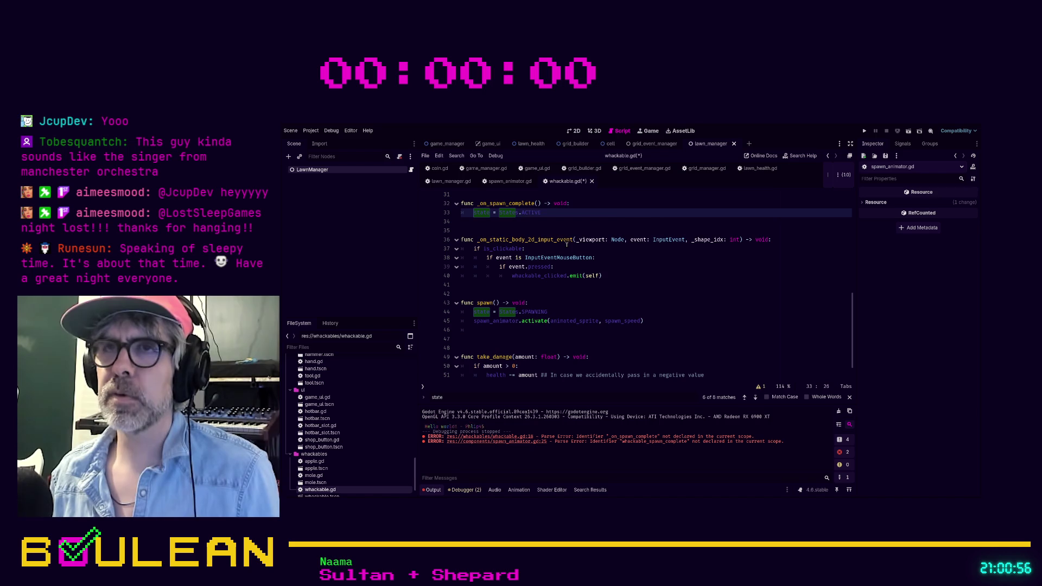
key("Return")
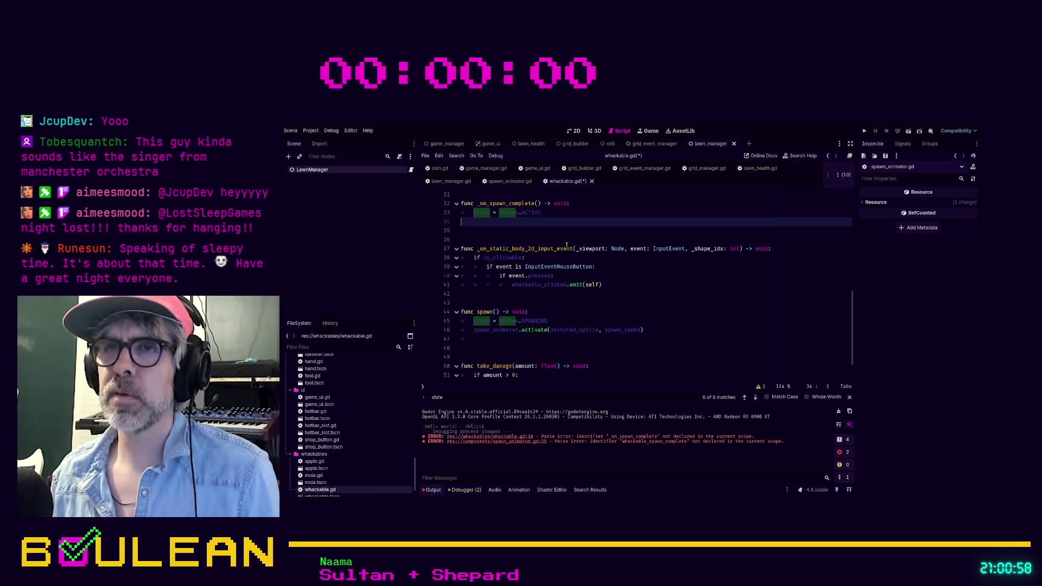
key("BackSpace")
left_click(549, 222)
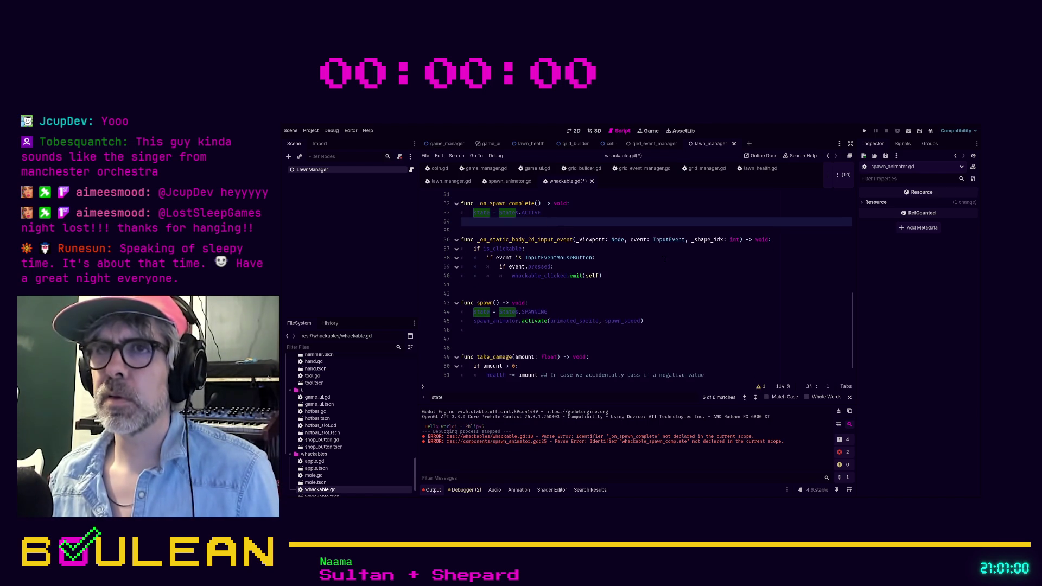
scroll(613, 273, "up", 2)
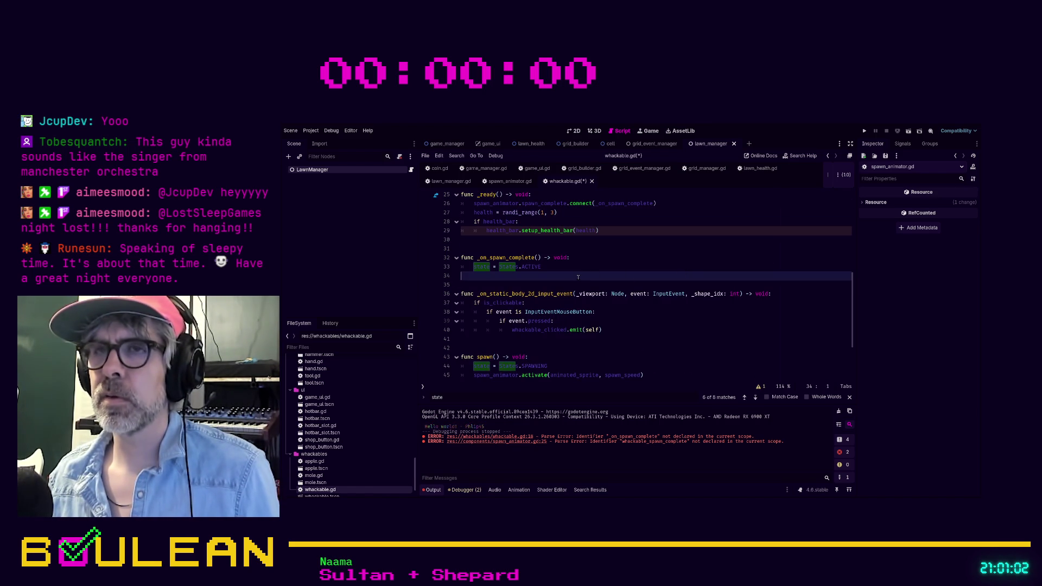
key("ctrl+s")
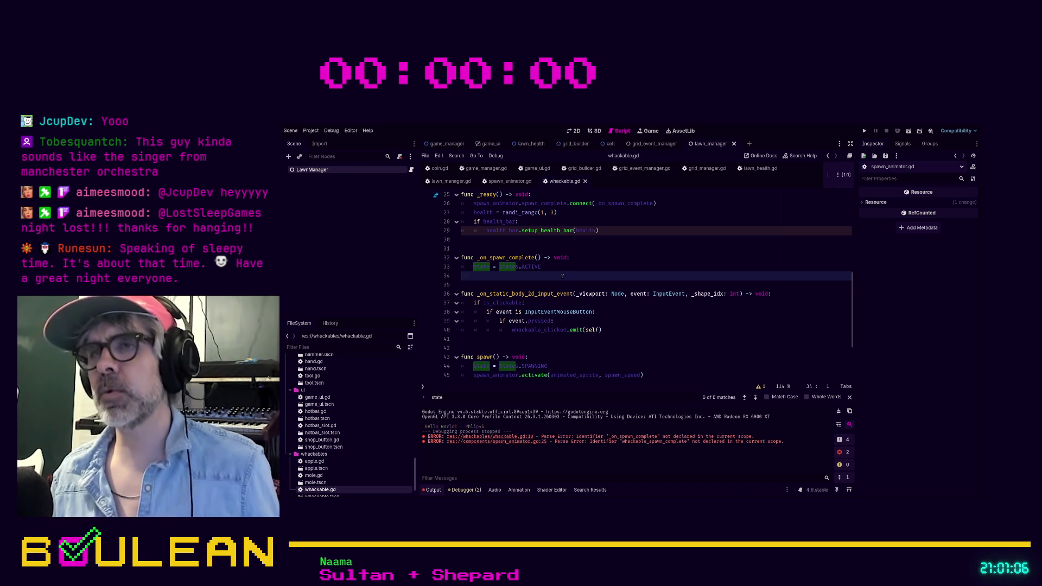
scroll(562, 275, "up", 8)
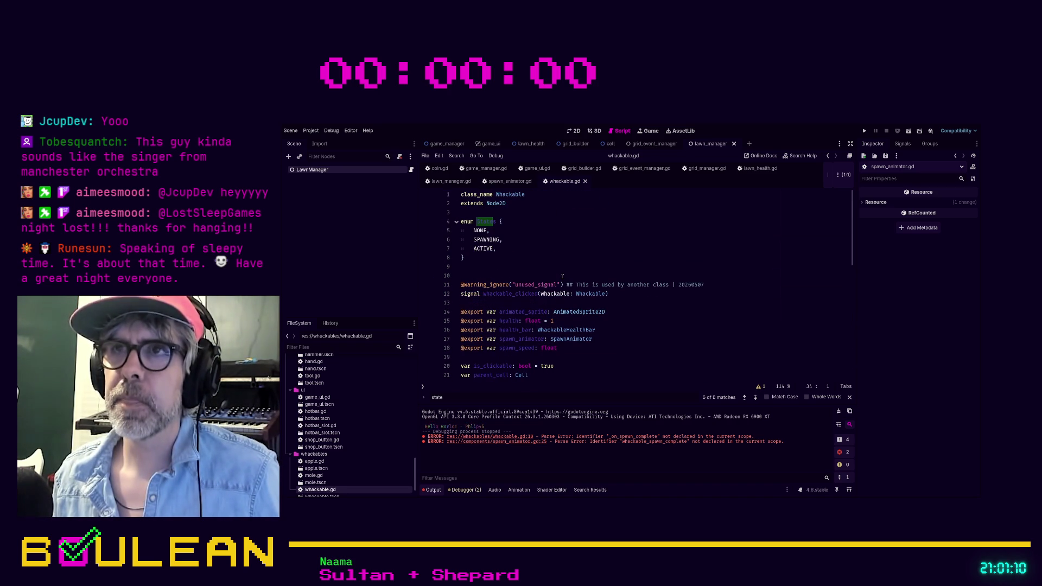
scroll(562, 276, "down", 1)
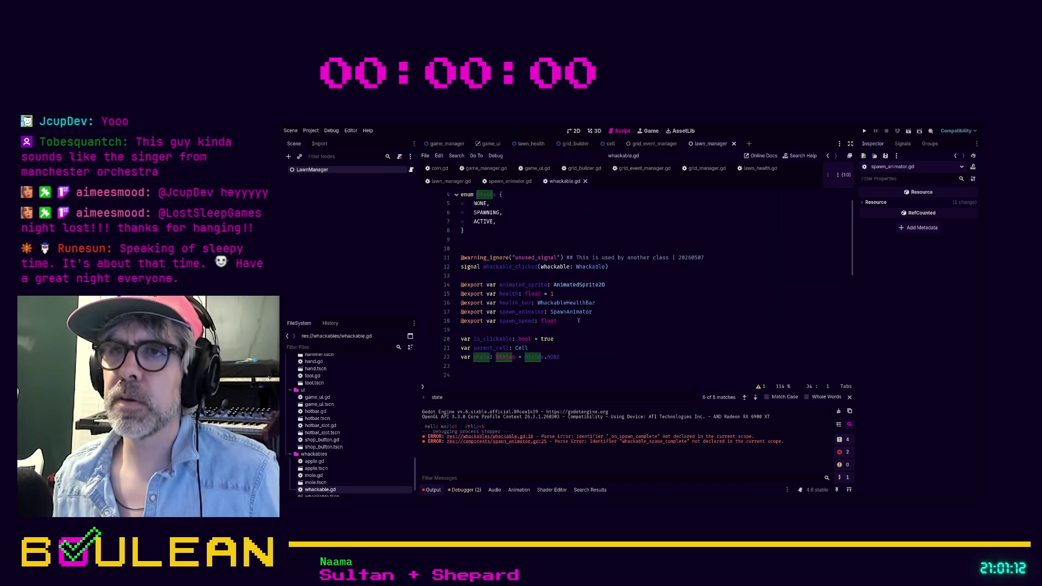
Add an exported damage_amount int defaulting to 1 below the animated_sprite export.
left_click(618, 283)
key("Return")
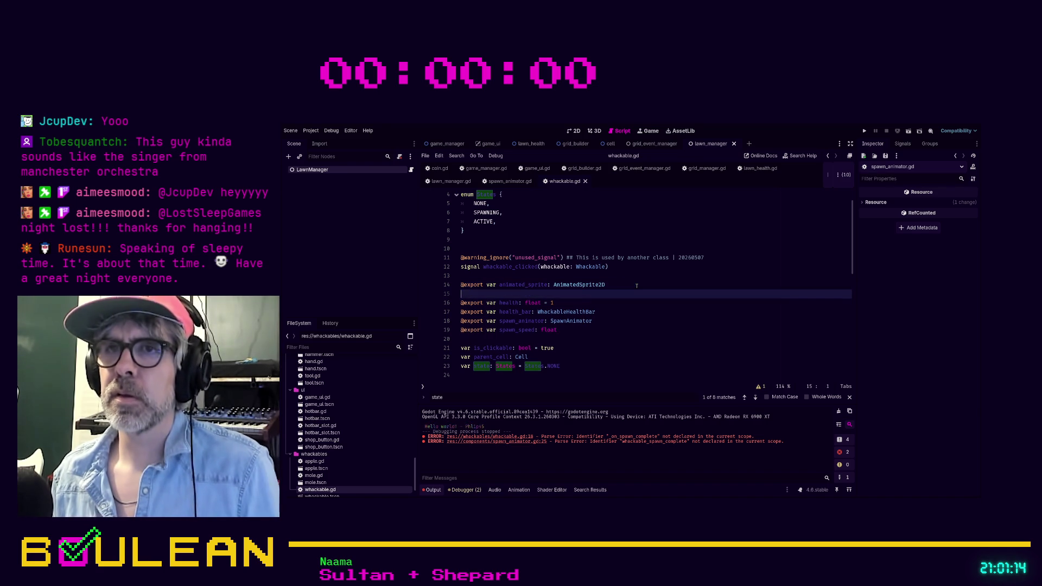
type("@expor var damage")
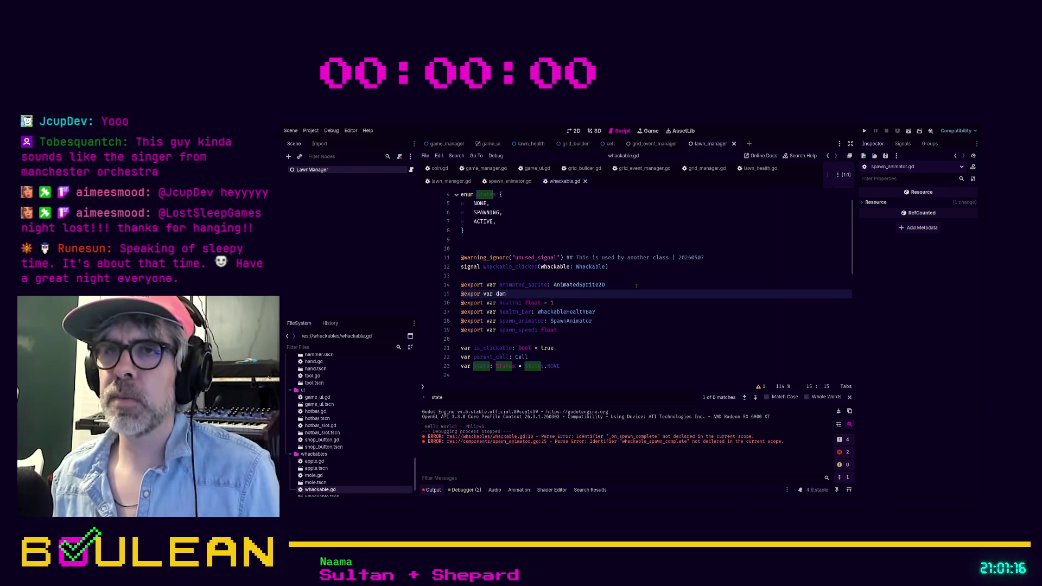
type("_amount: i")
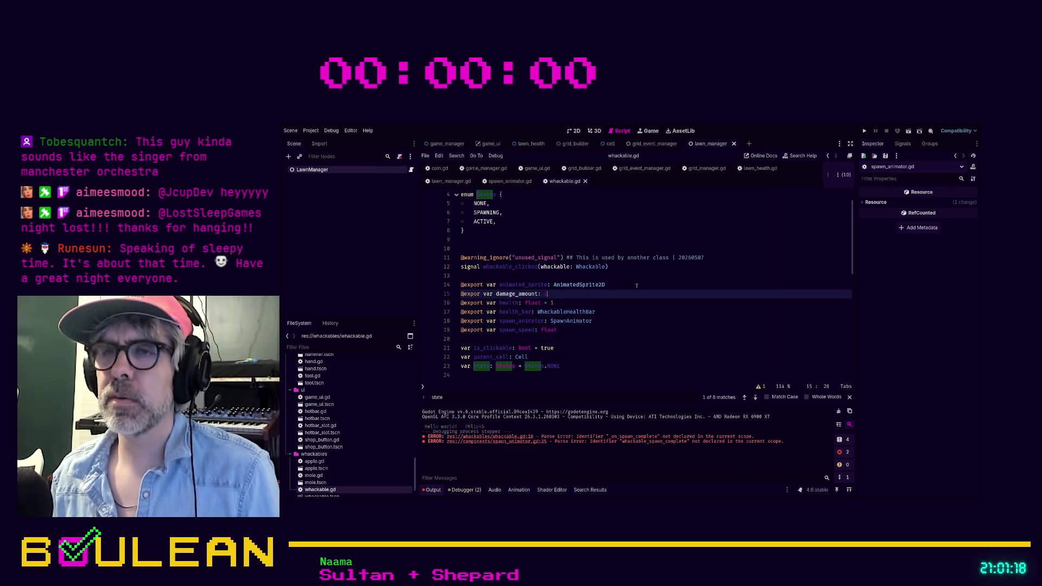
type("nt = 1'")
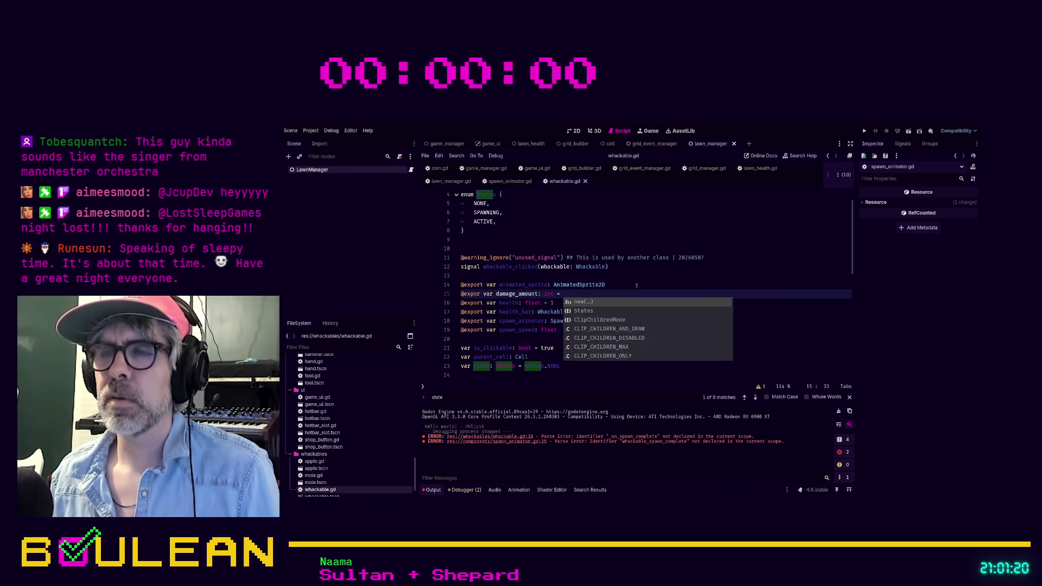
key("BackSpace")
key("Return")
Add an exported damage_interval float defaulting to 2.0.
type("@")
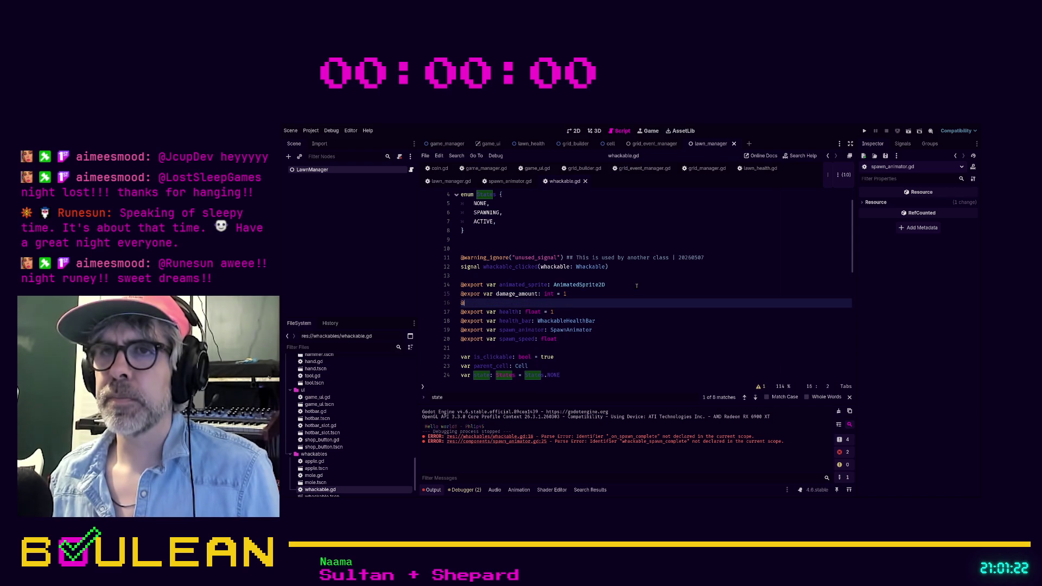
type("exportv")
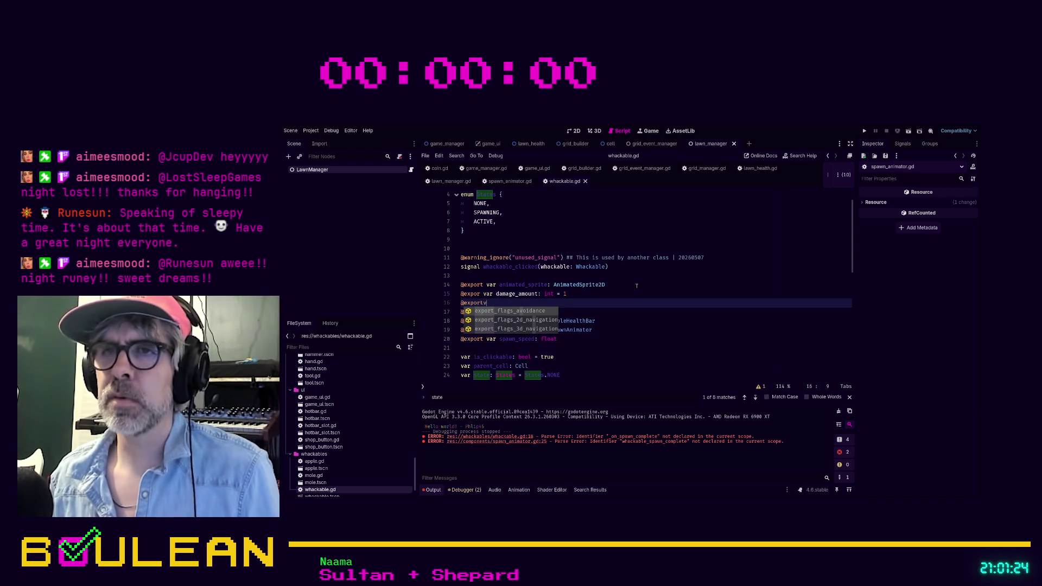
key("BackSpace")
type("v")
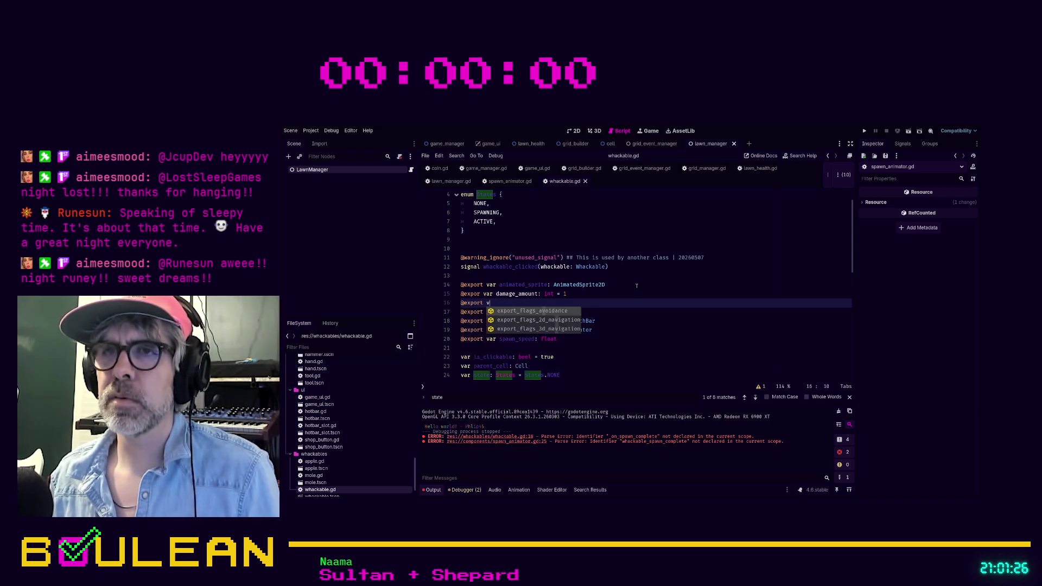
type("ar damage_")
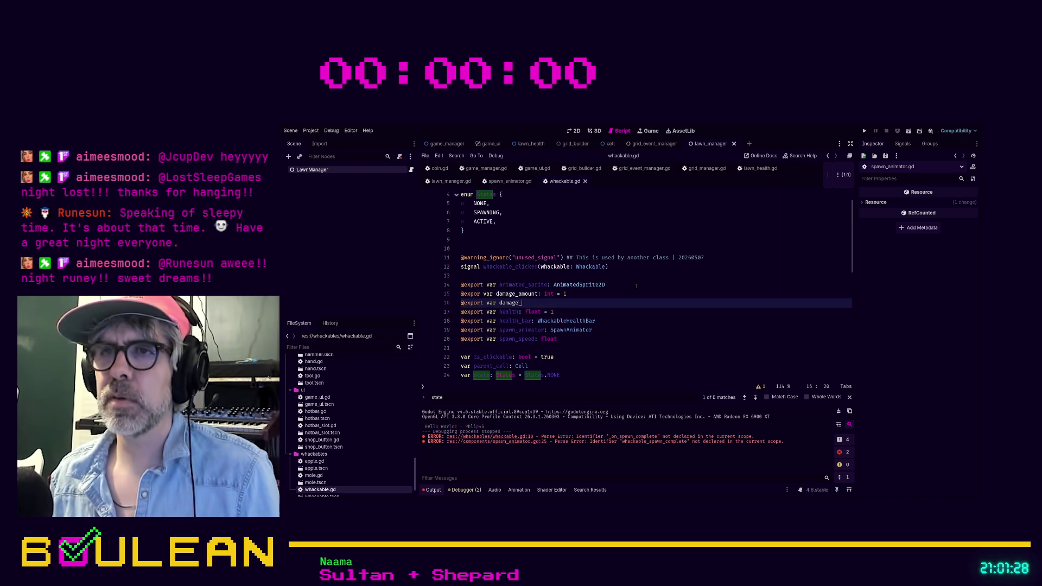
type("int")
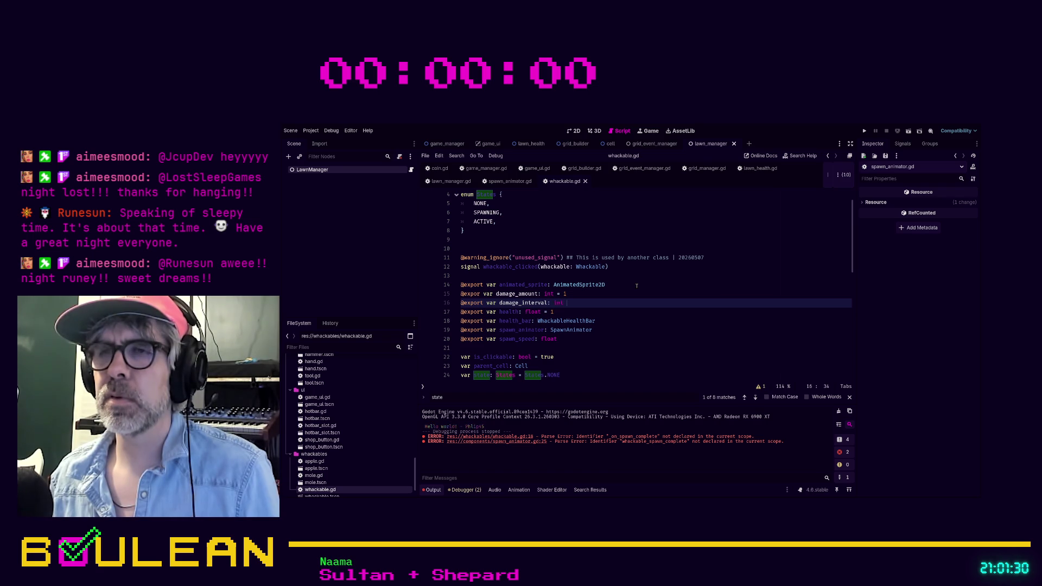
type("erval: float =")
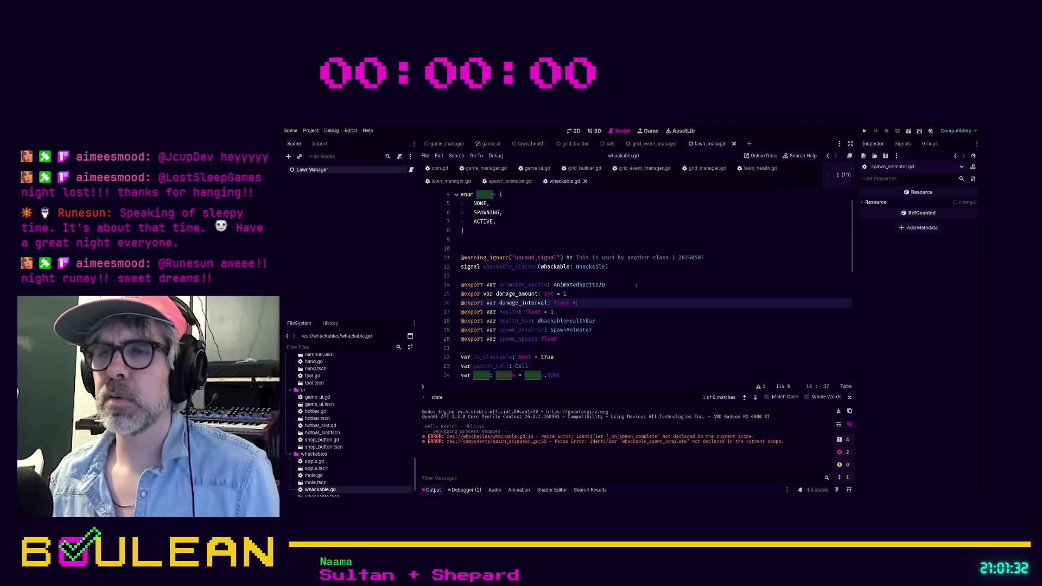
key("BackSpace")
key("BackSpace")
key("BackSpace")
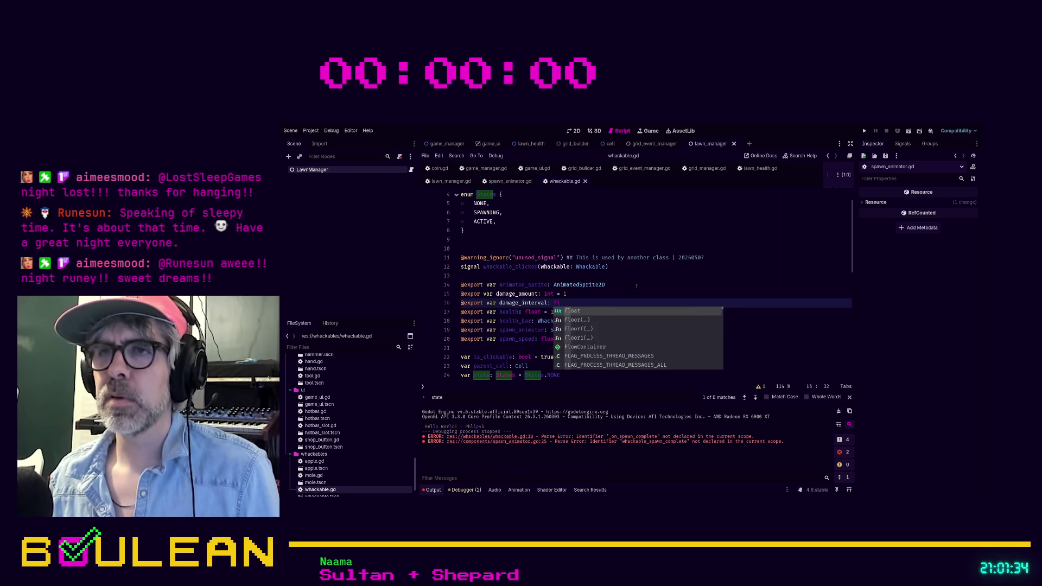
type("in")
key("BackSpace")
key("BackSpace")
type("f")
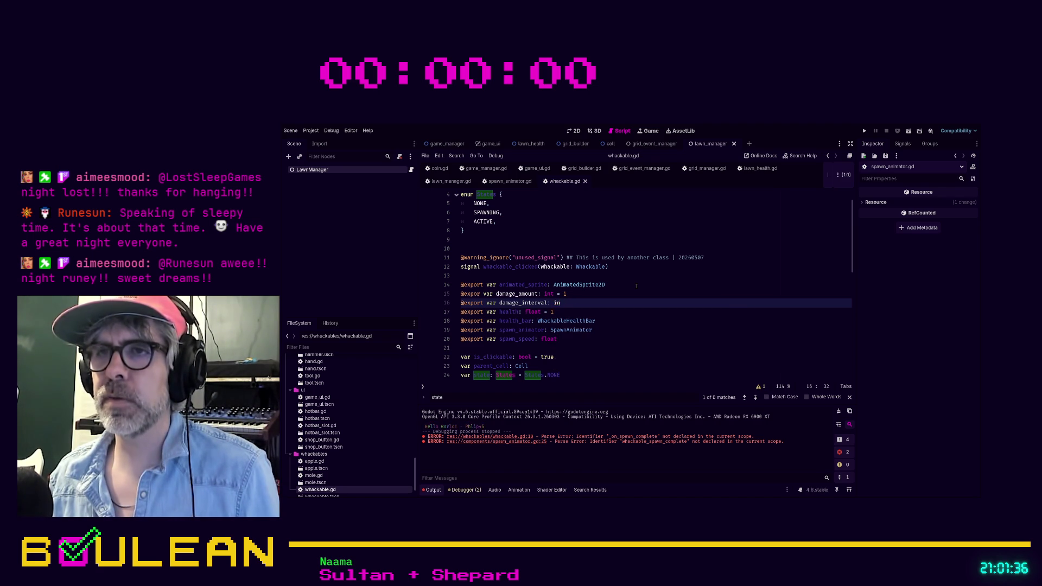
type("loat = 2.")
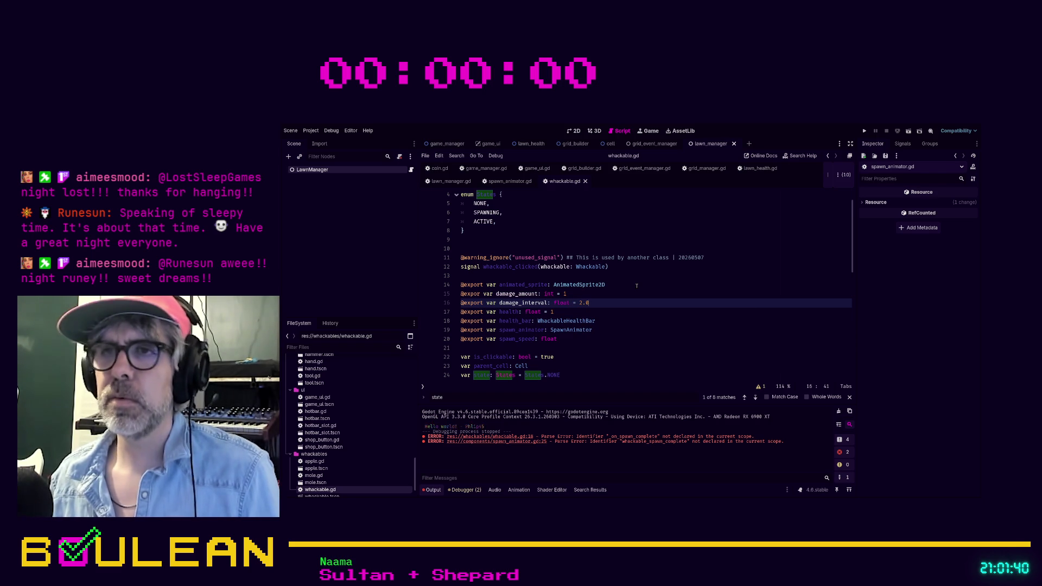
type("0")
left_click(481, 293)
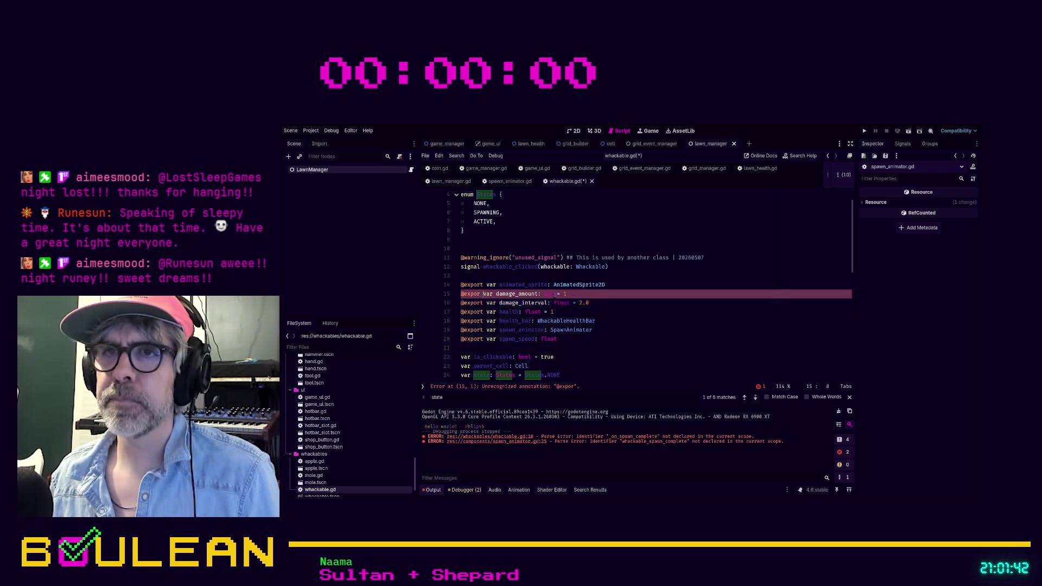
type("t")
key("Left")
key("Left")
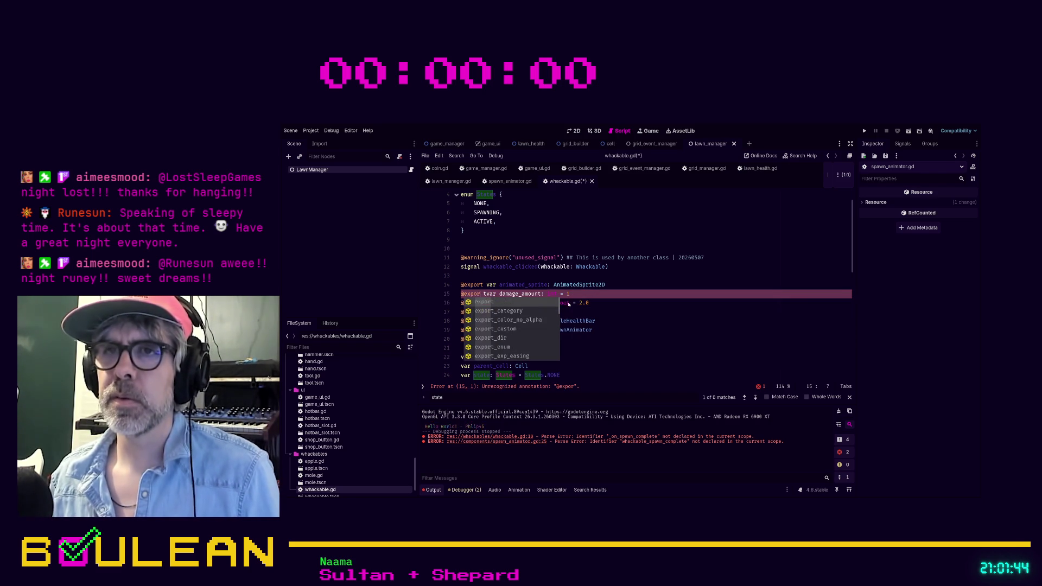
key("Delete")
key("Right")
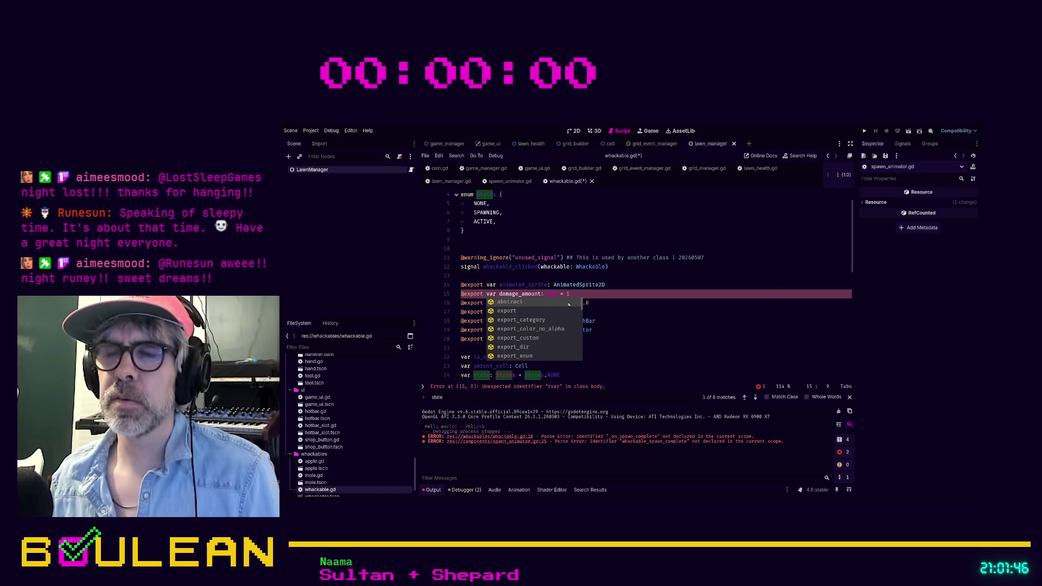
left_click(651, 306)
scroll(652, 307, "down", 1)
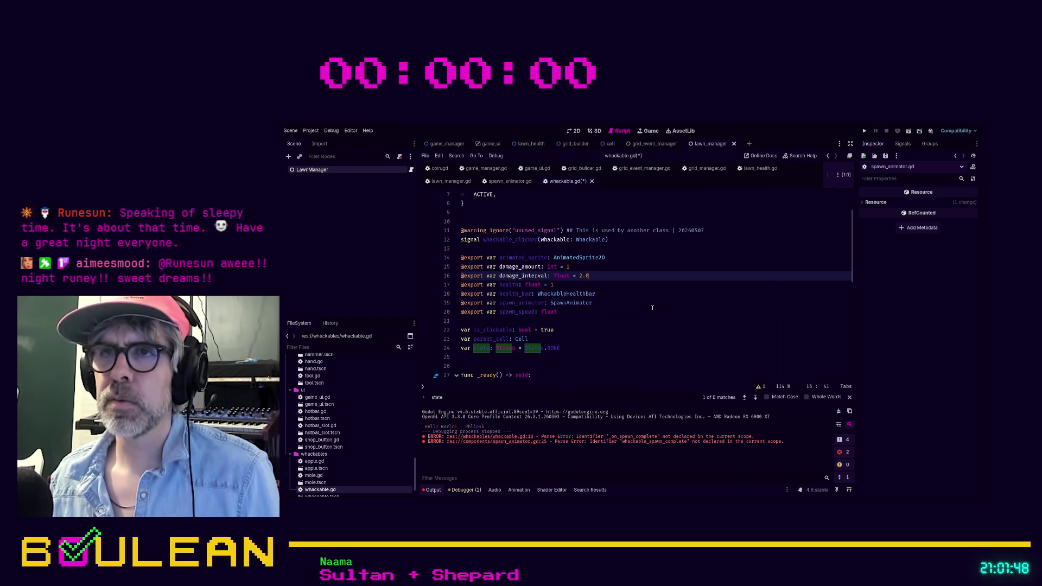
scroll(652, 308, "down", 3)
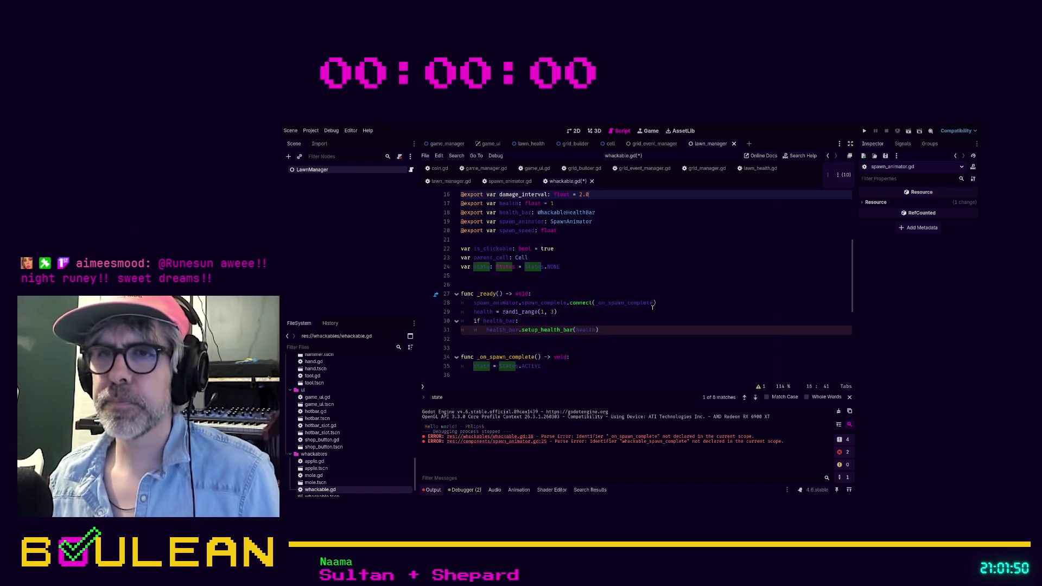
scroll(652, 308, "down", 1)
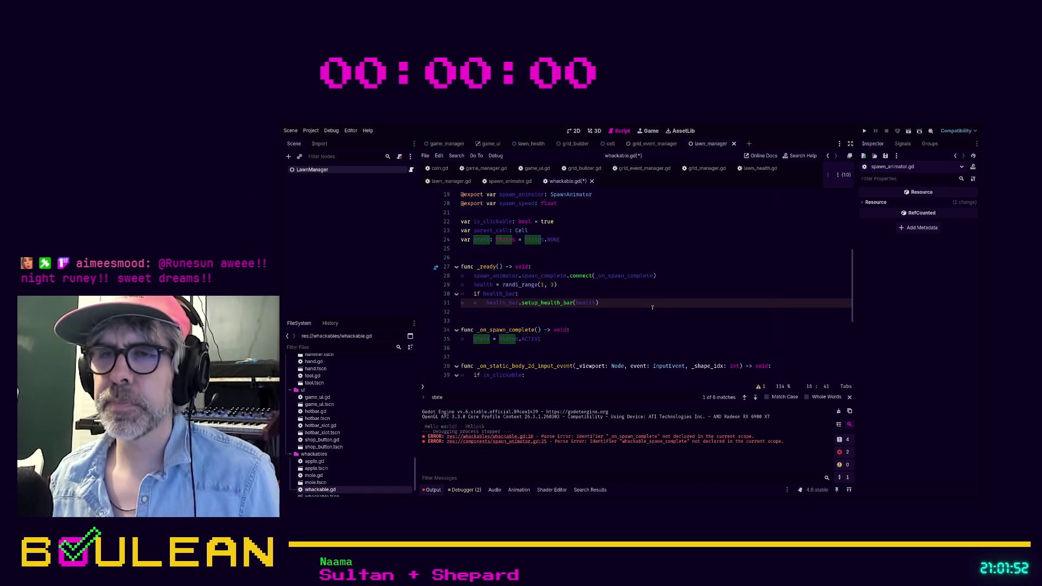
left_click(611, 342)
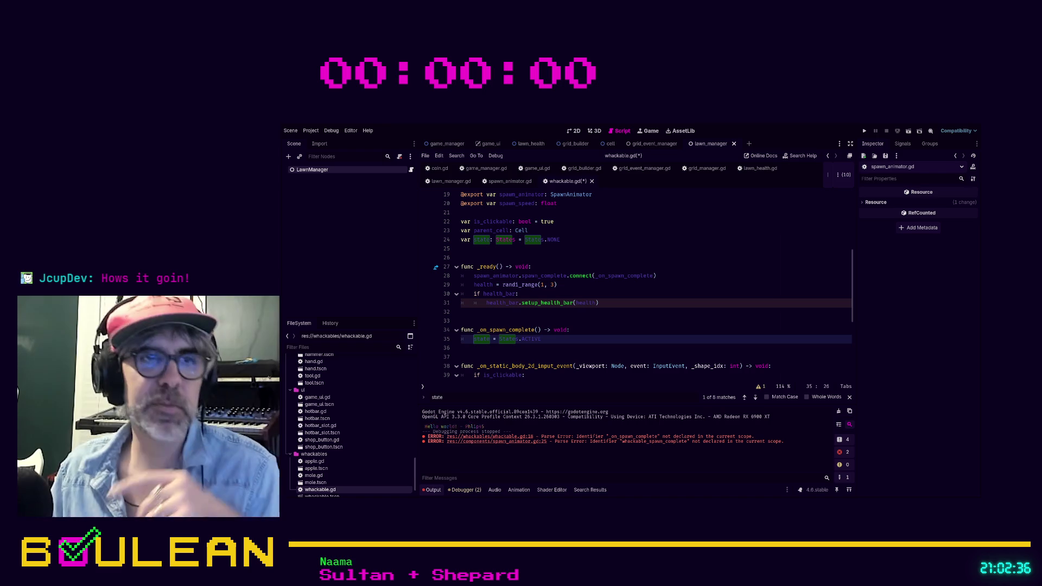
left_click(600, 303)
scroll(601, 306, "down", 2)
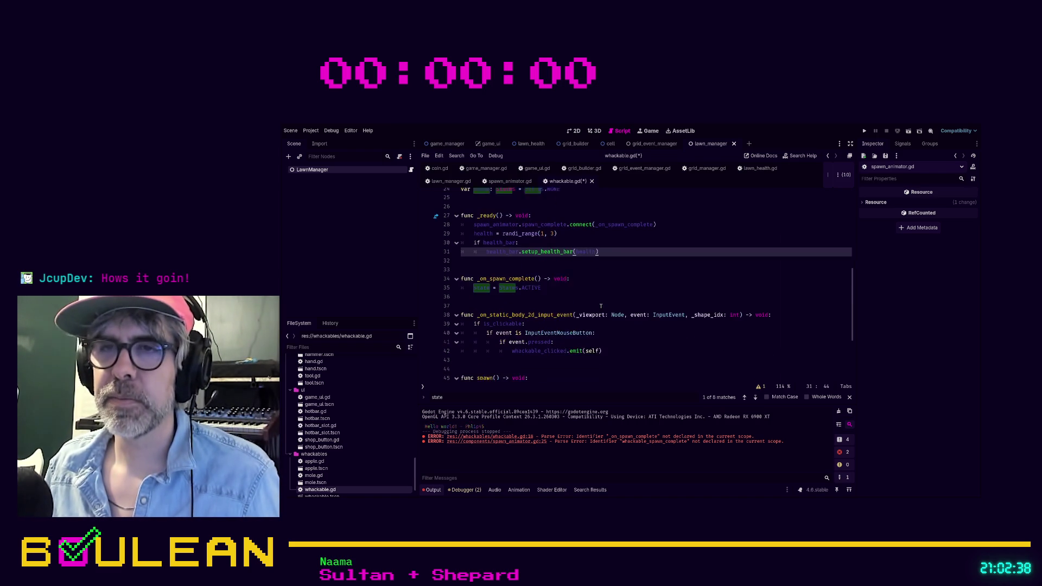
left_click(562, 284)
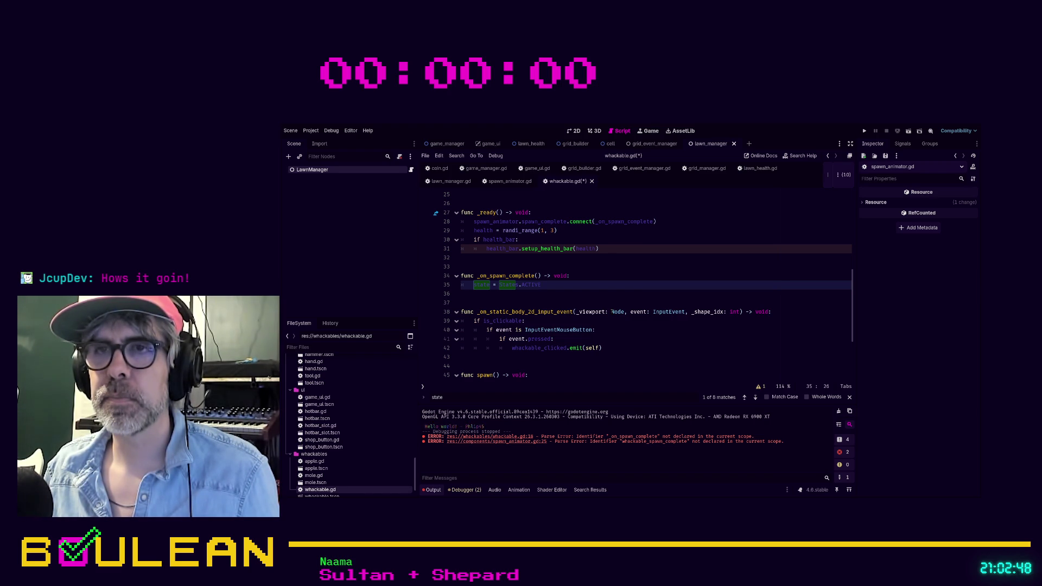
After the ACTIVE assignment, await get_tree().create_timer(damage_interval).timeout, then call _on_damage_interval_timeout.
key("Return")
type("aw")
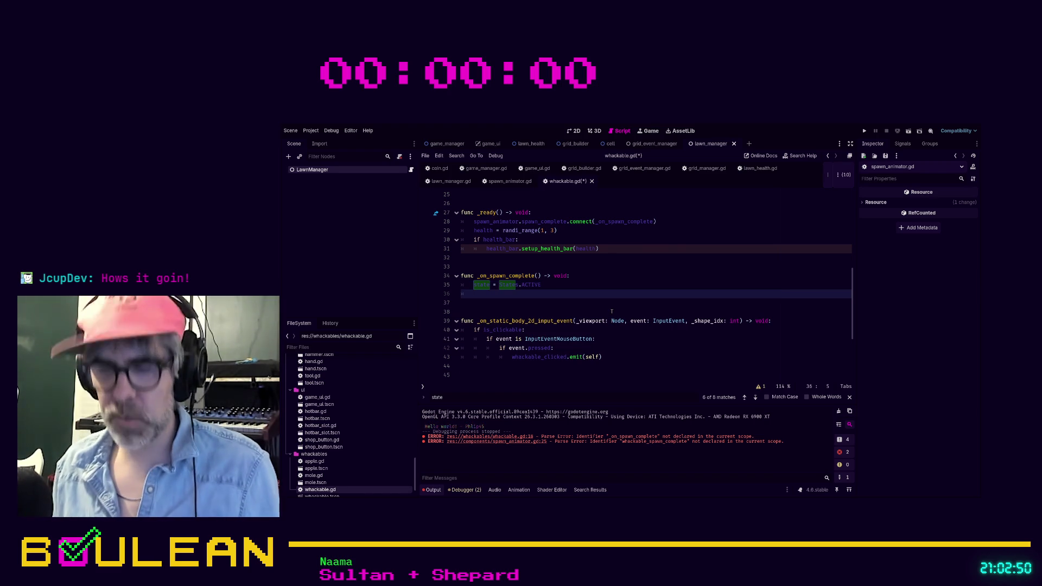
type("ait get")
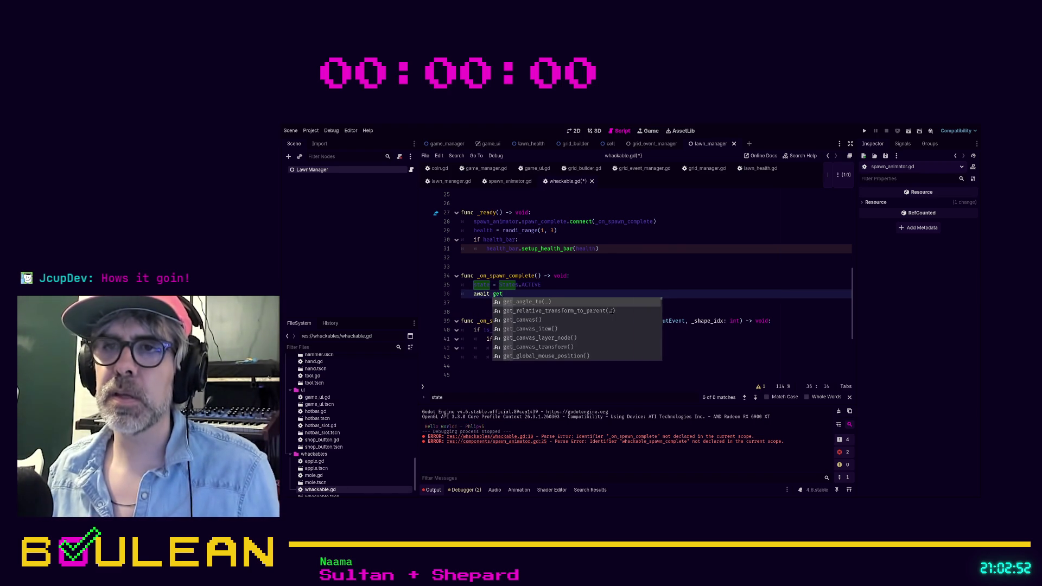
type("_tre")
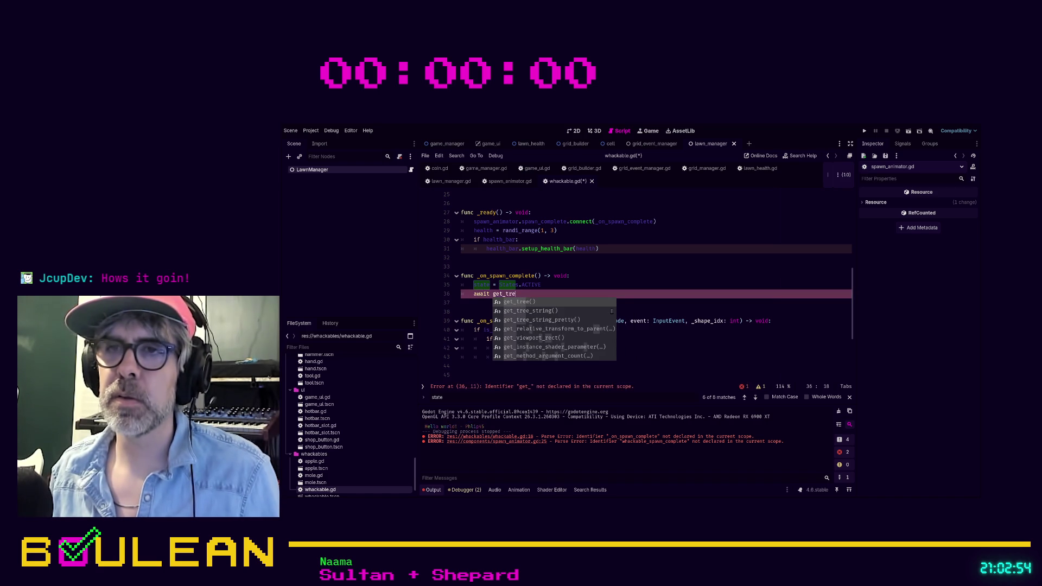
key("Return")
type(".create")
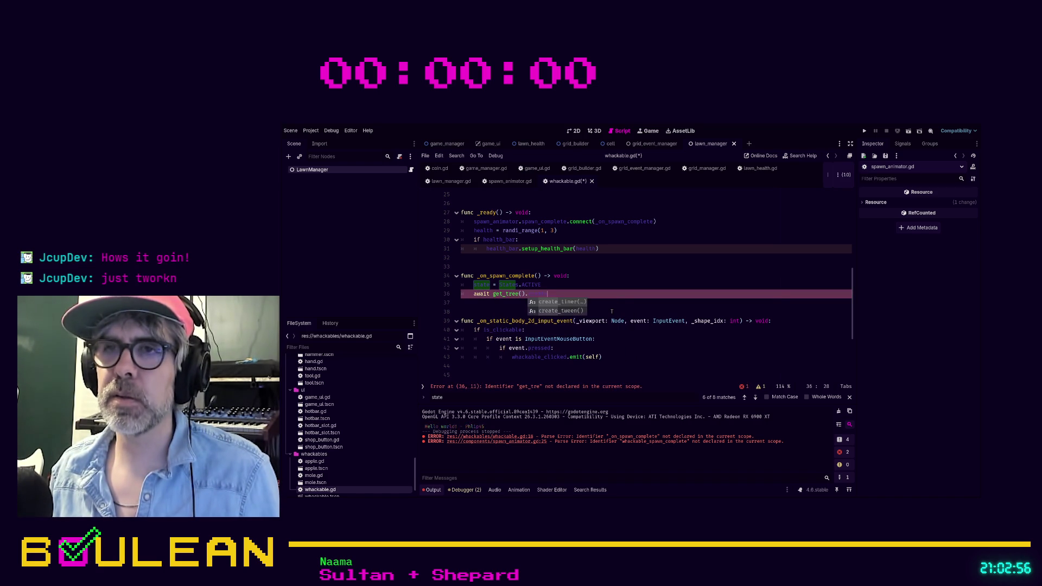
key("Return")
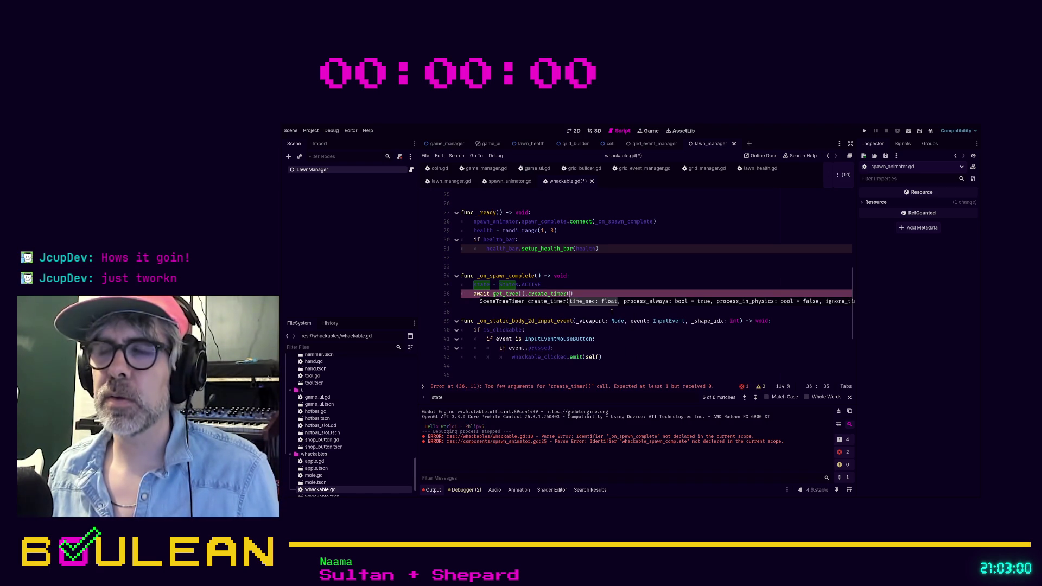
type("dam")
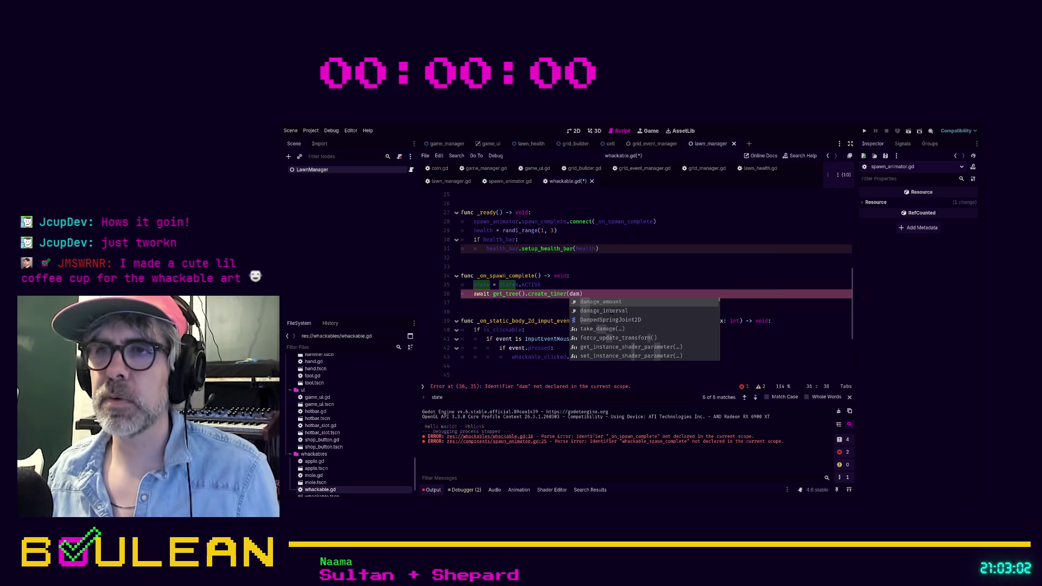
left_click(611, 311)
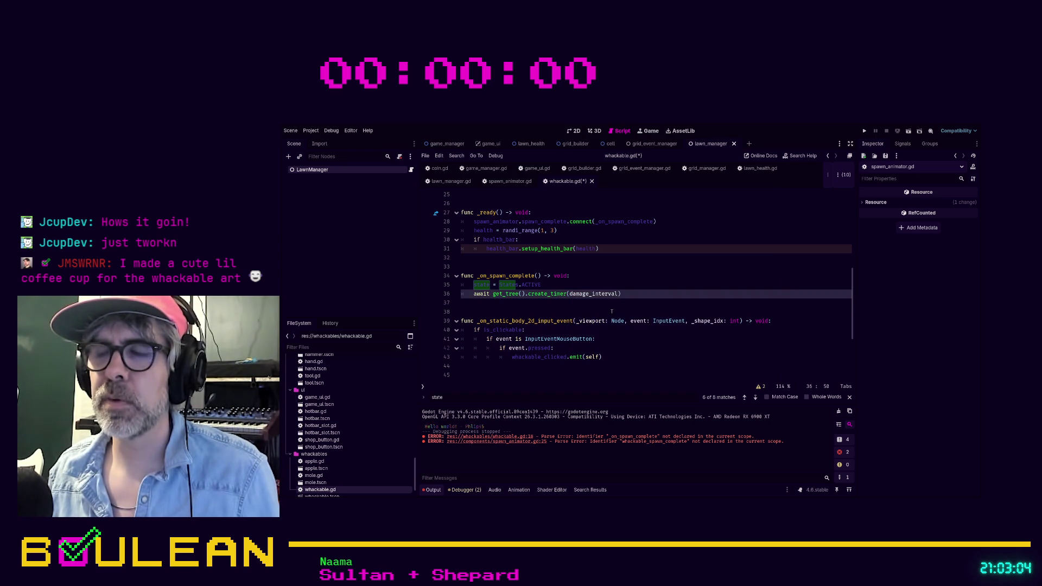
type(",")
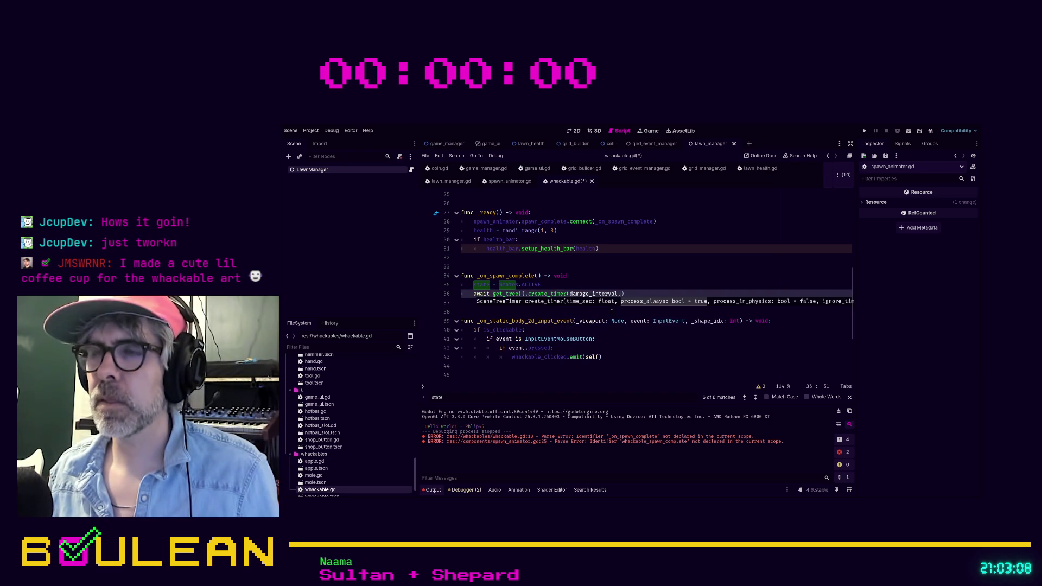
key("BackSpace")
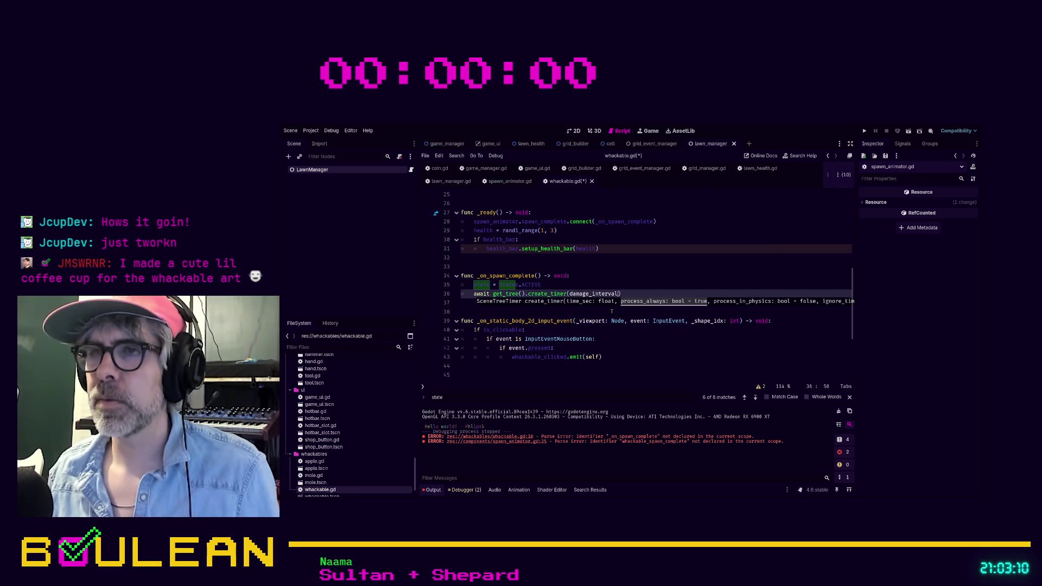
type(".timeout")
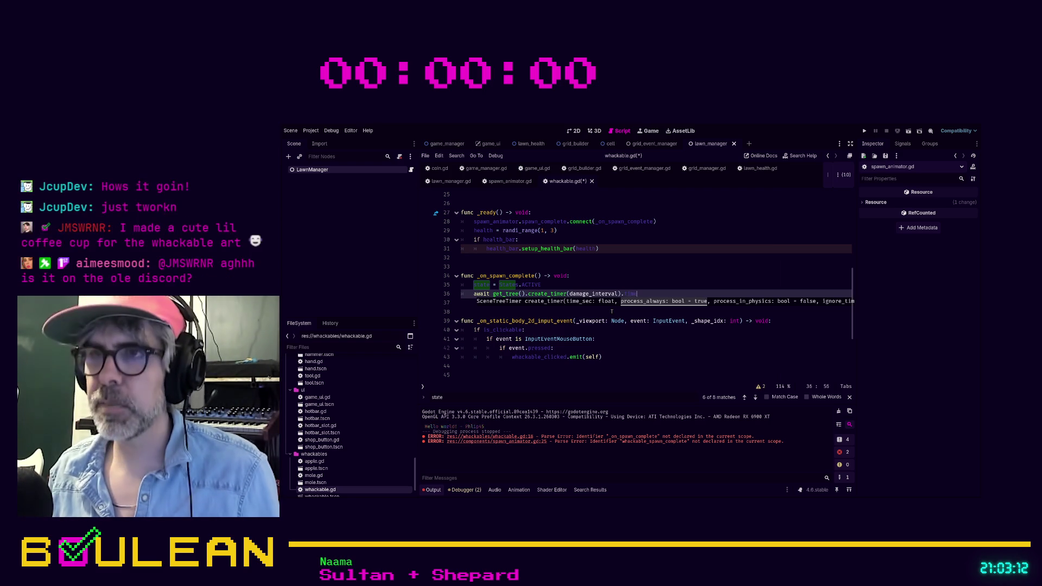
key("Return")
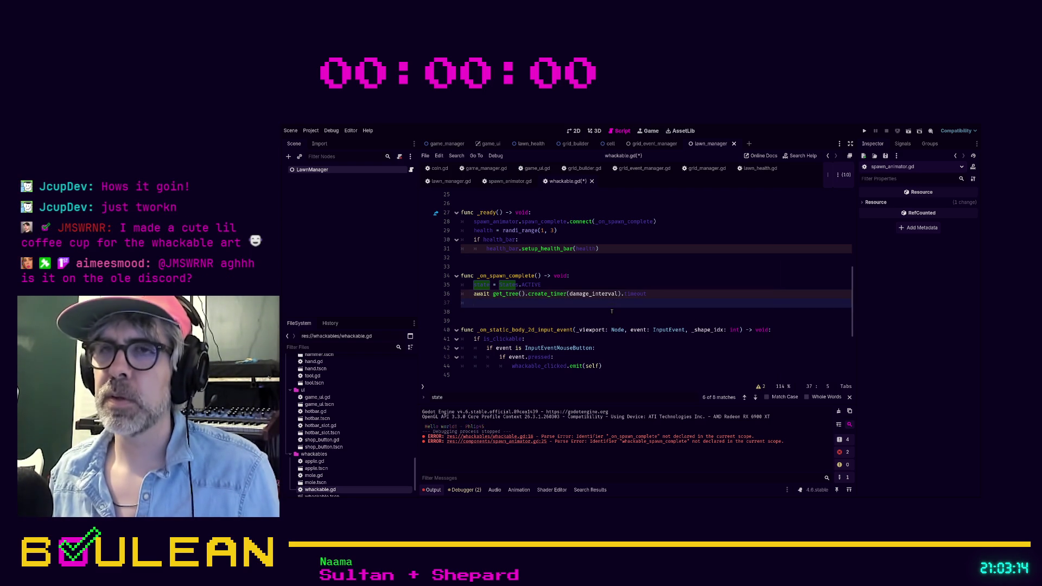
type("_on_")
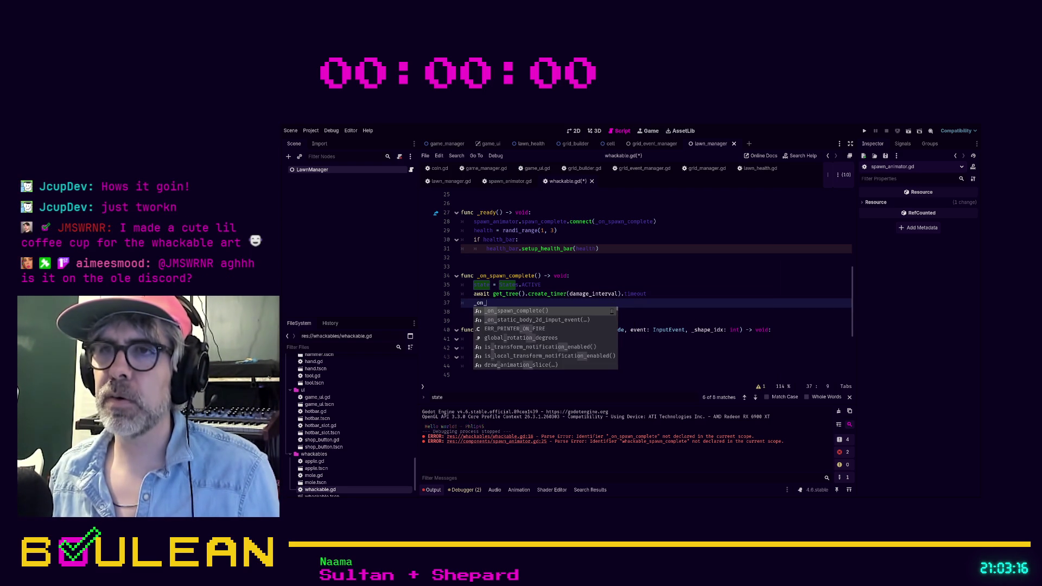
type("d")
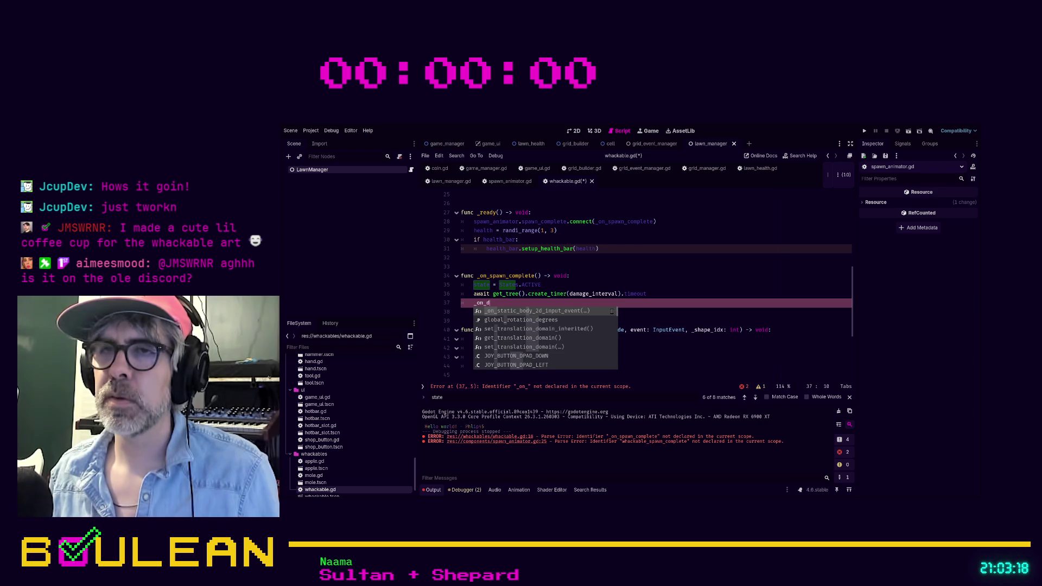
type("amage_i")
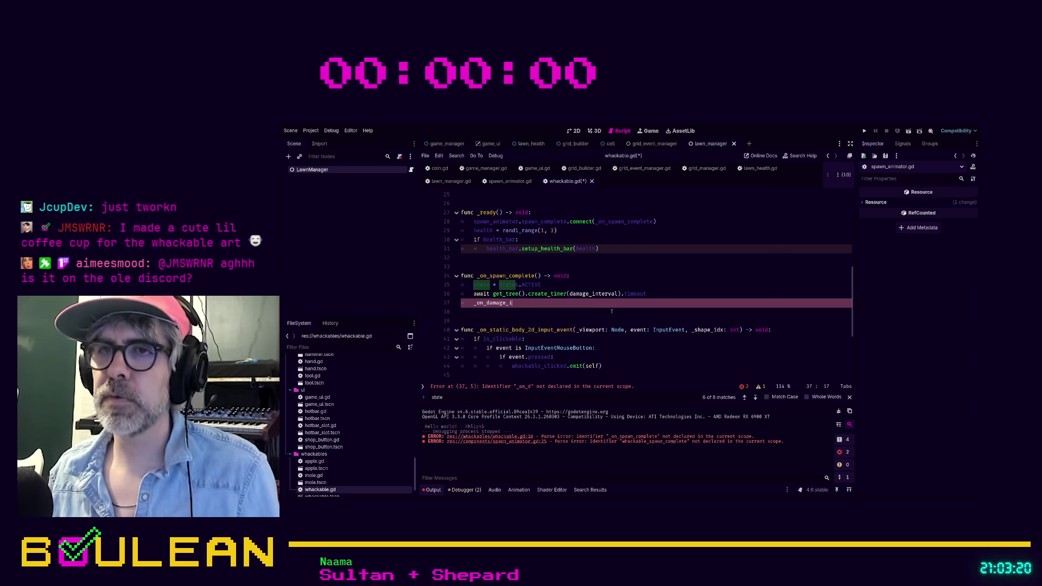
type("nterval_ti")
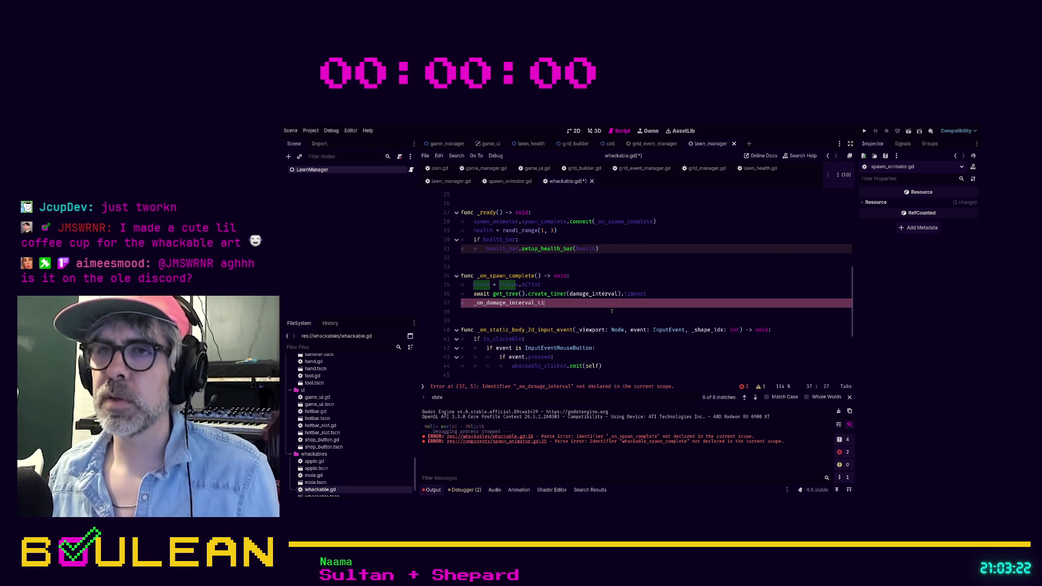
type("meout")
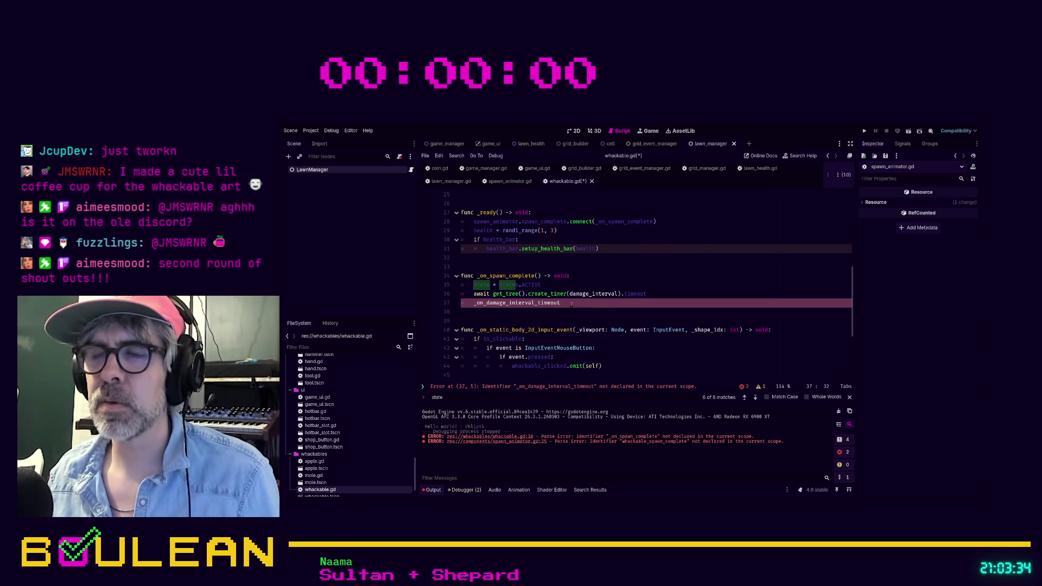
Below _on_spawn_complete, declare func _on_damage_interval_timeout() -> void:.
scroll(525, 312, "down", 2)
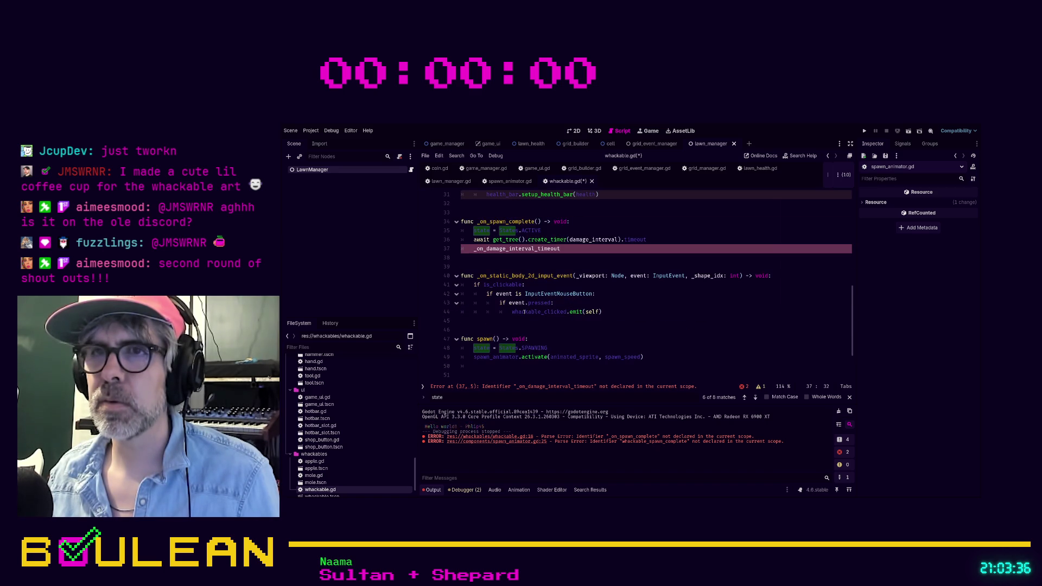
left_click(478, 265)
key("Return")
key("Return")
key("Return")
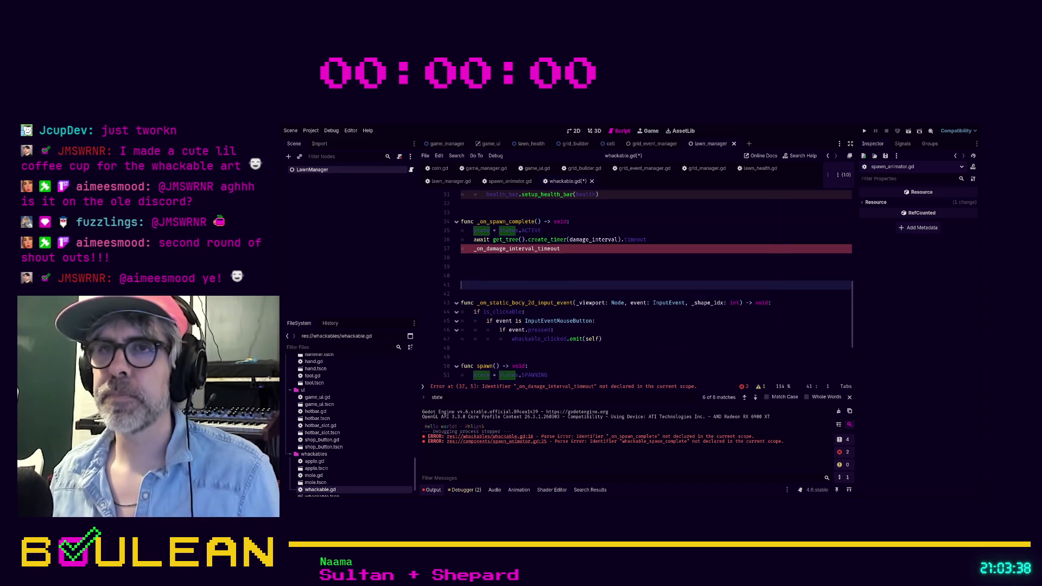
key("Up")
key("Up")
key("Up")
key("Return")
type("func _o")
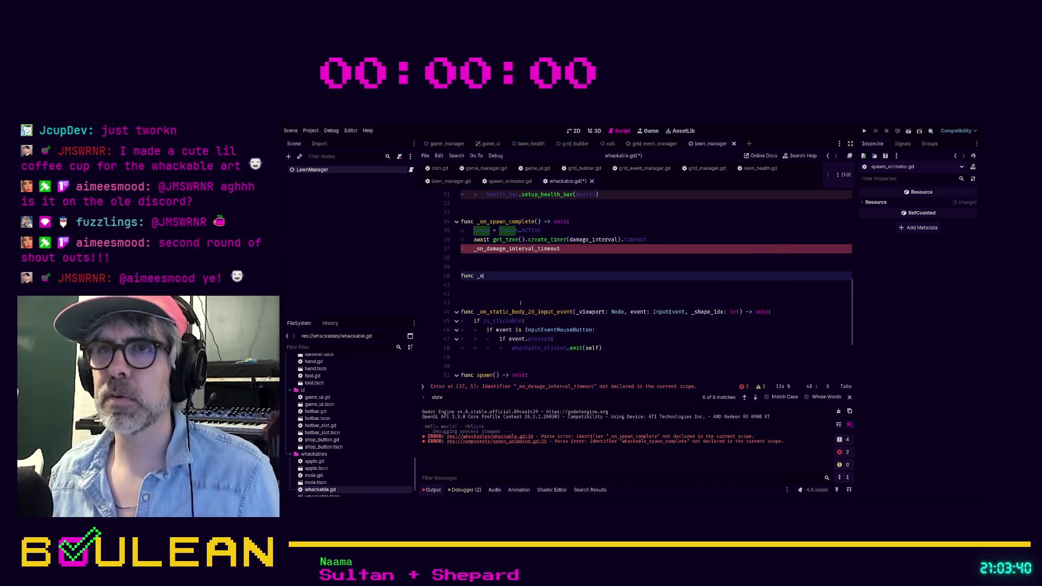
type("n_damage_inte")
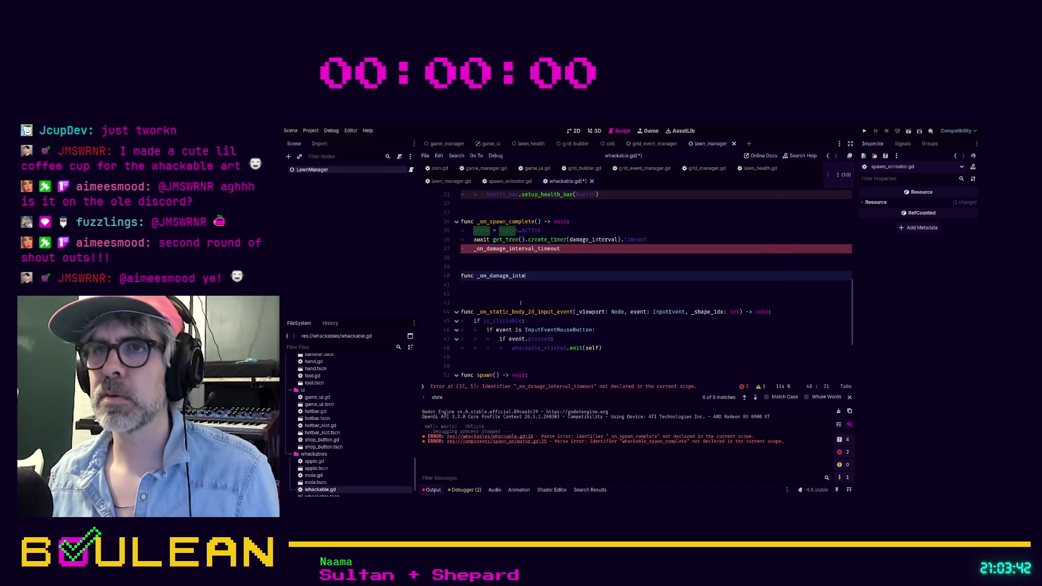
type("rval_time")
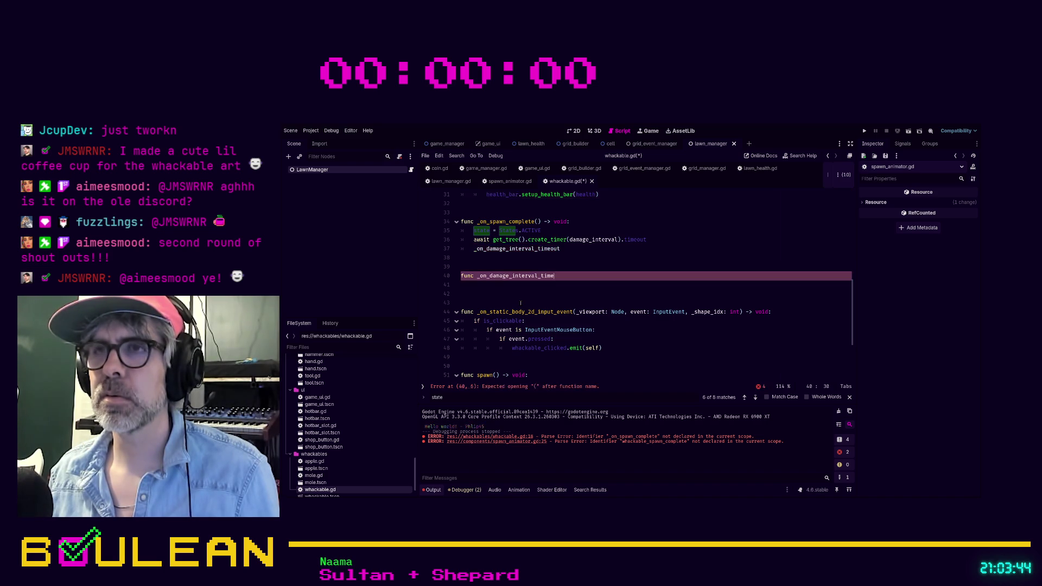
type("out() ")
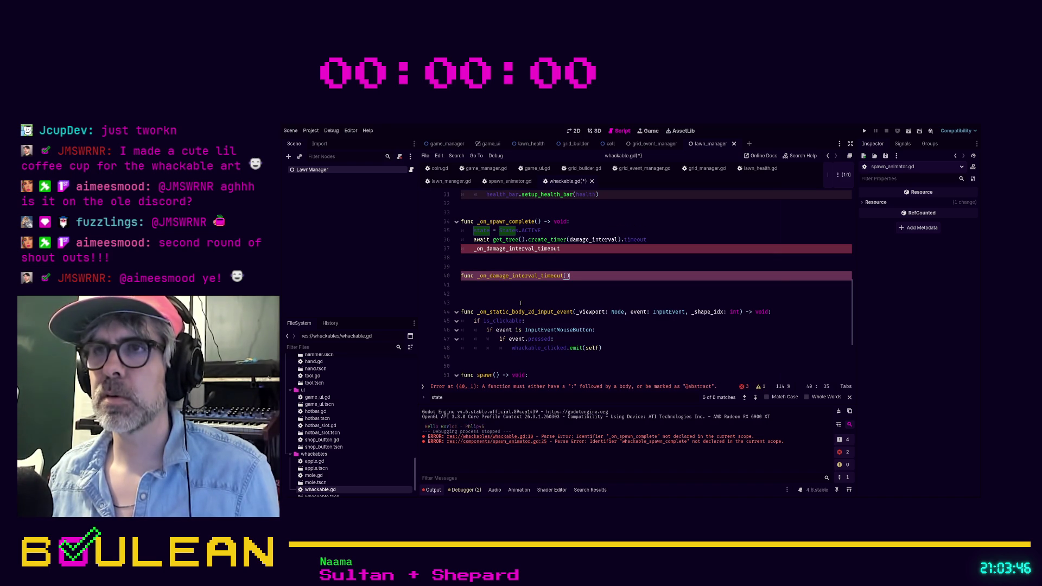
type("-> void")
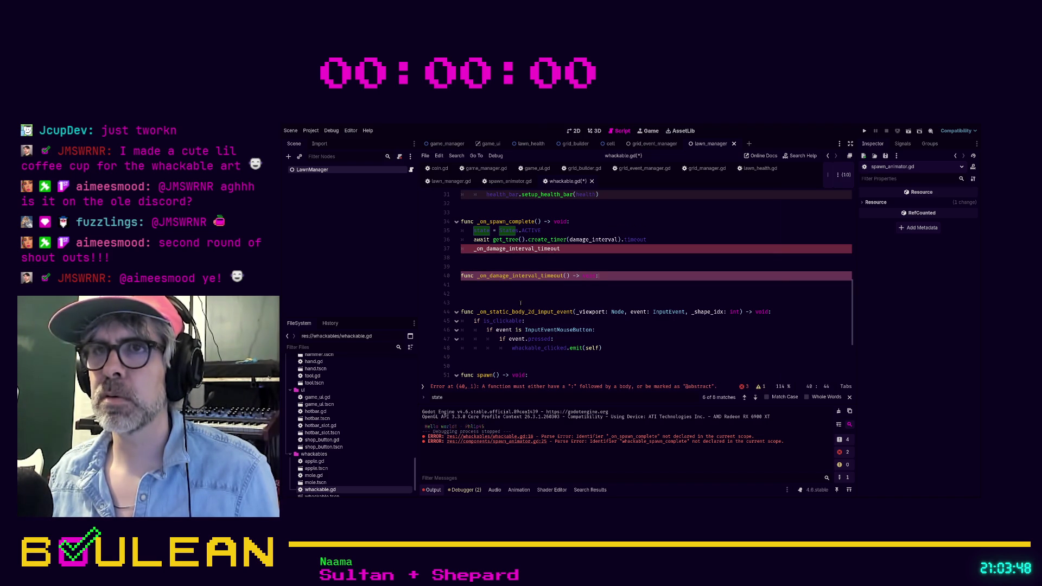
type(":")
Finish the _on_damage_interval_timeout declaration and add blank lines above it.
key("Return")
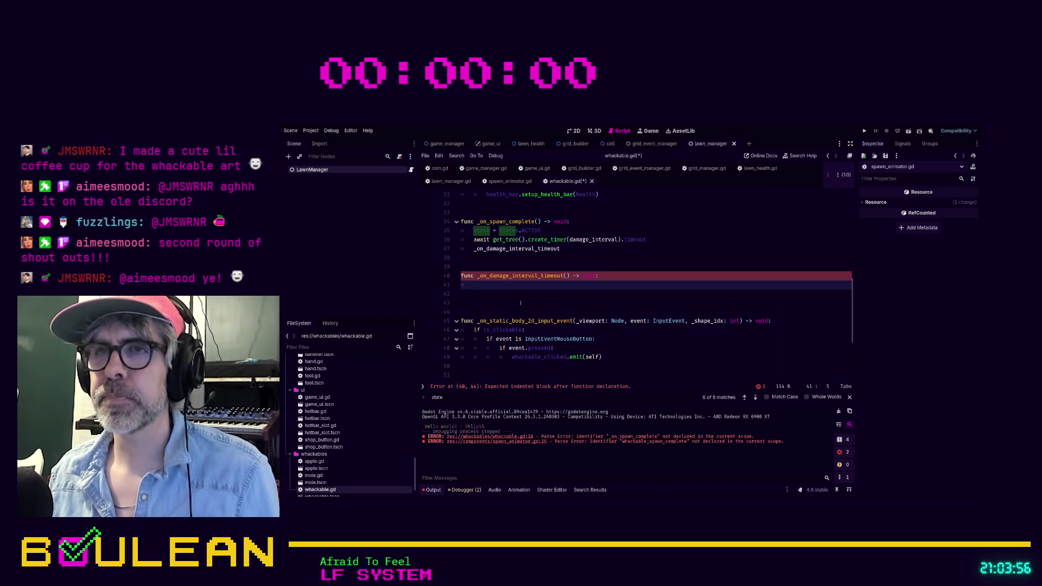
key("Up")
key("Home")
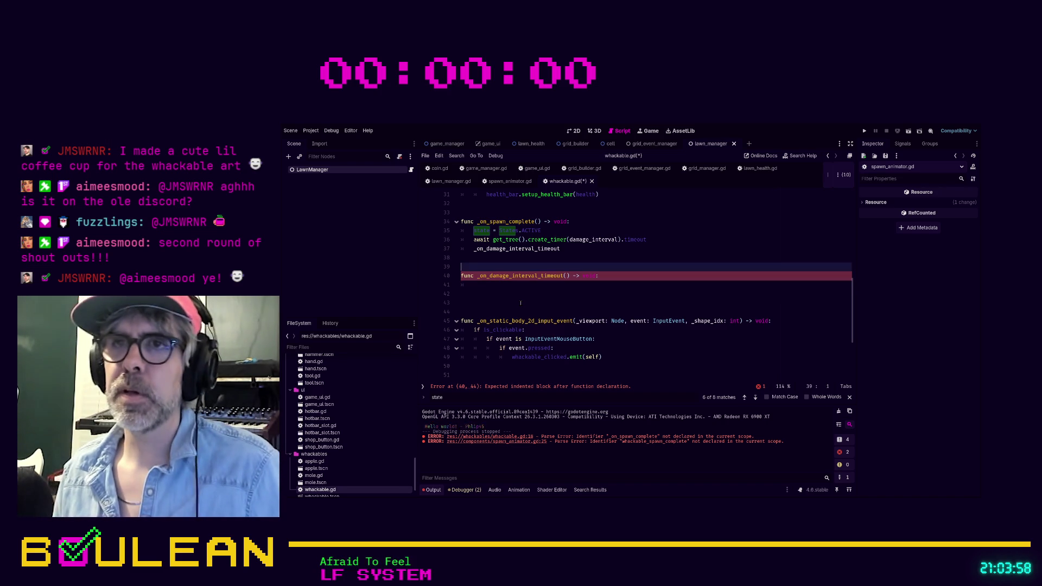
key("Return")
key("Up")
key("Return")
key("Up")
key("Up")
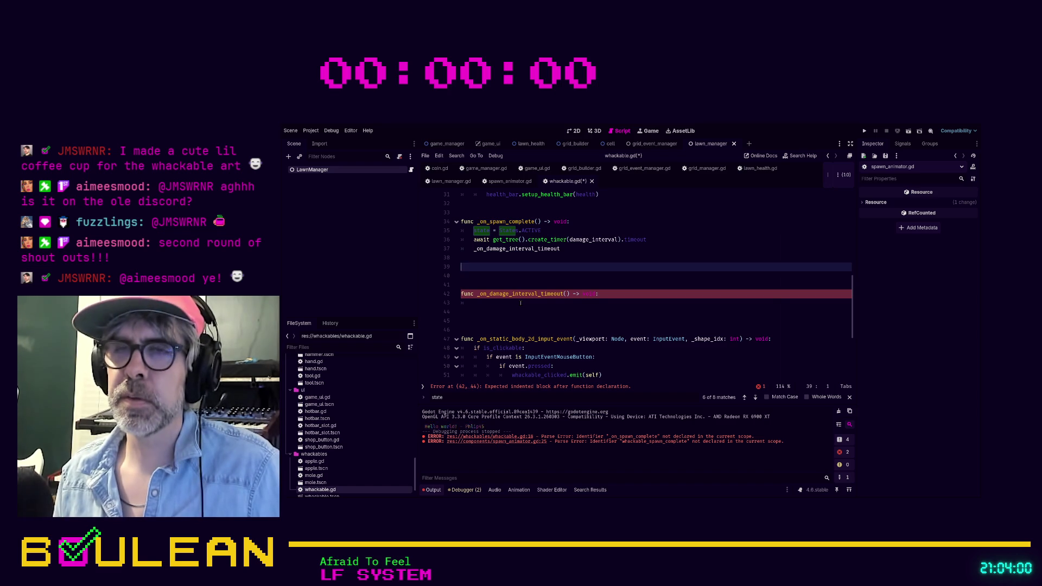
Add a func start_damage_timer() -> void header and select the await and timeout-call lines.
type("func ")
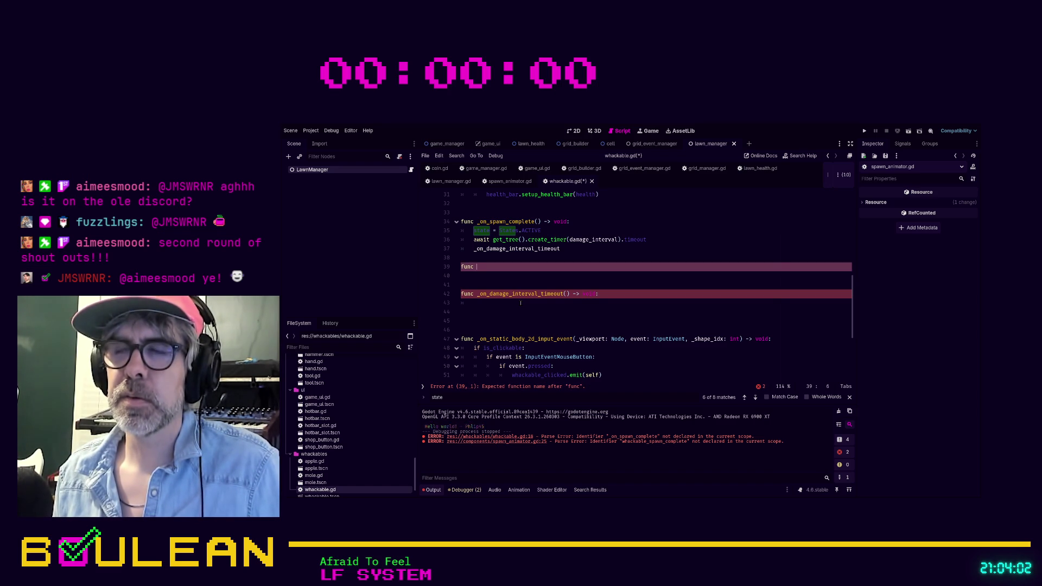
type("st")
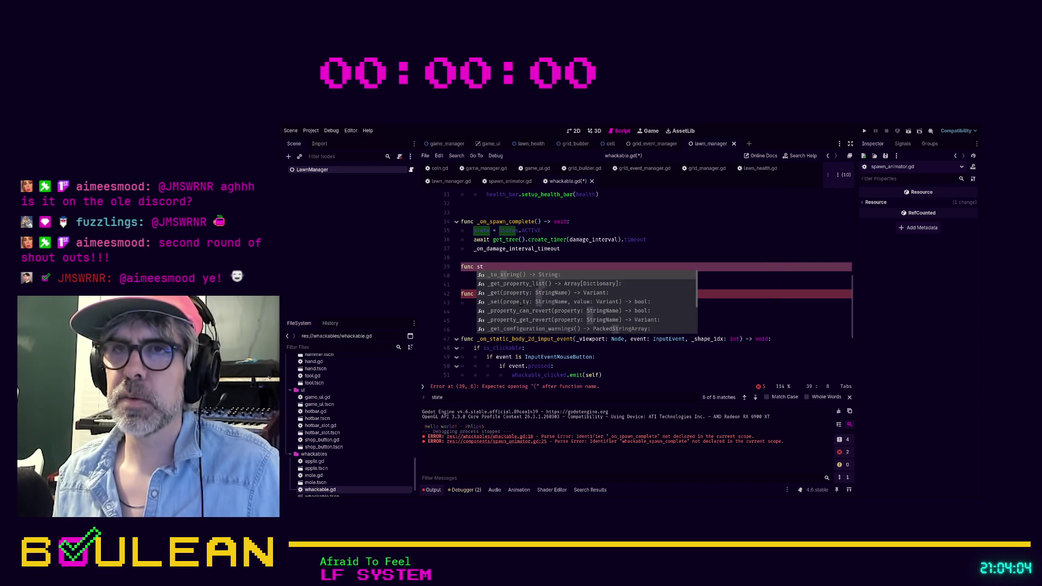
key("BackSpace")
key("BackSpace")
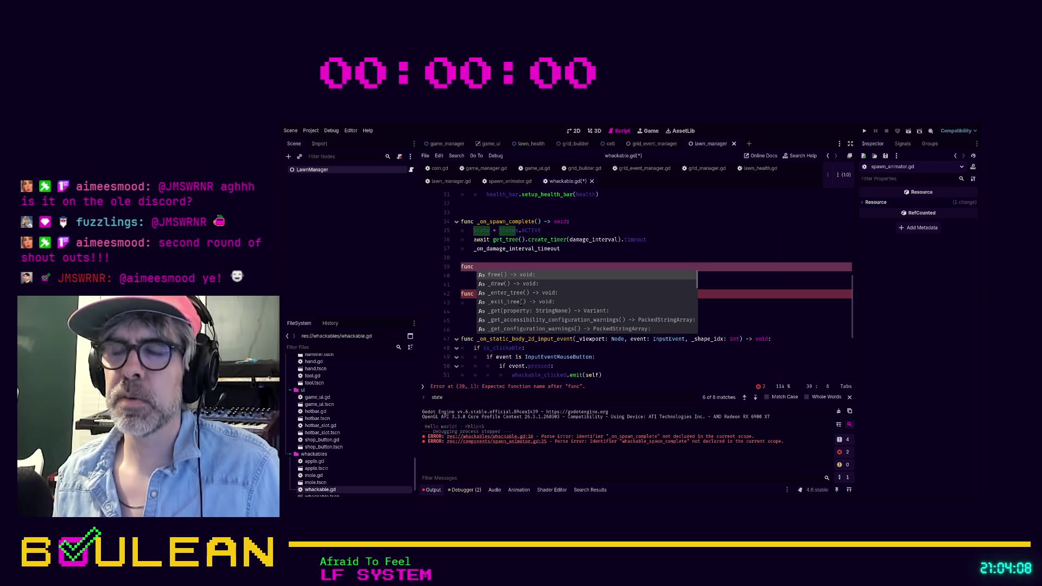
type("start")
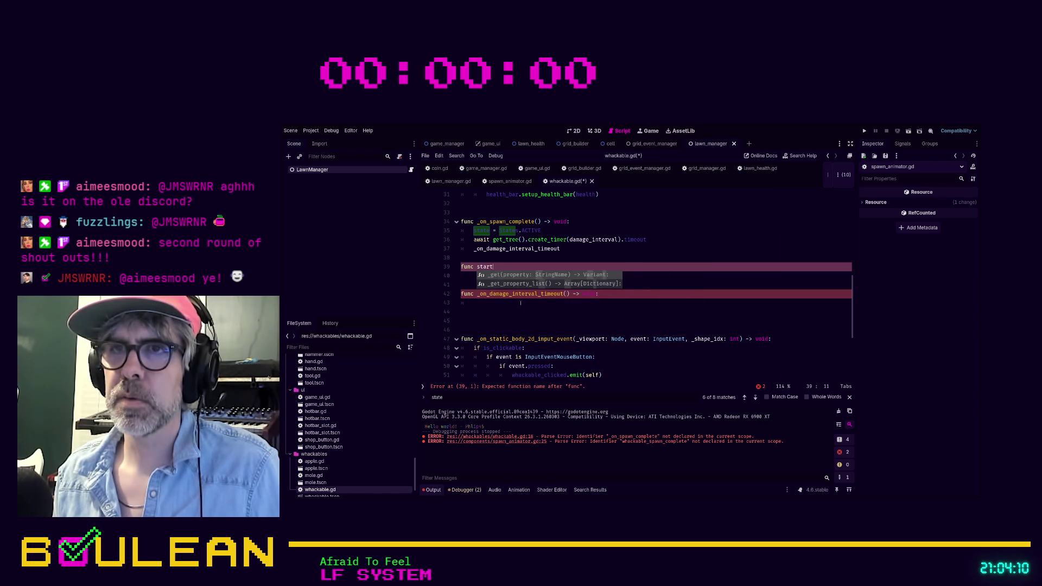
type("_damage_ti")
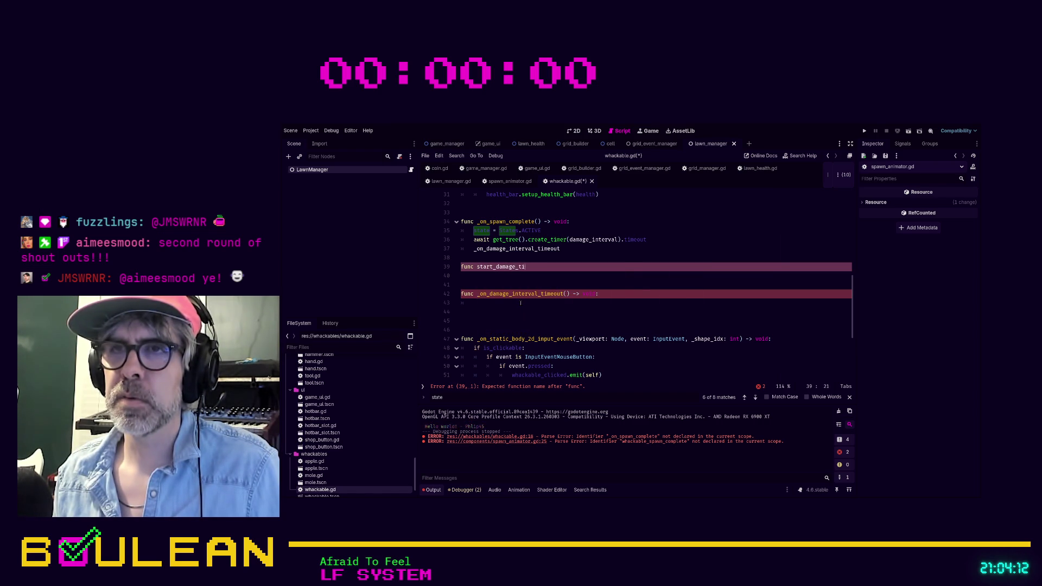
type("mer() -> vo")
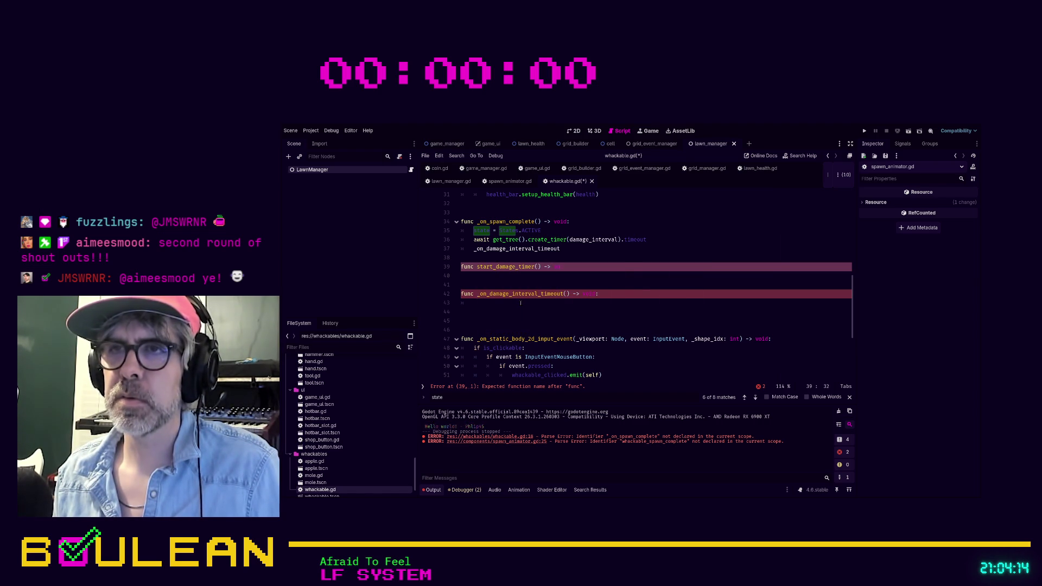
key("Up")
key("Up")
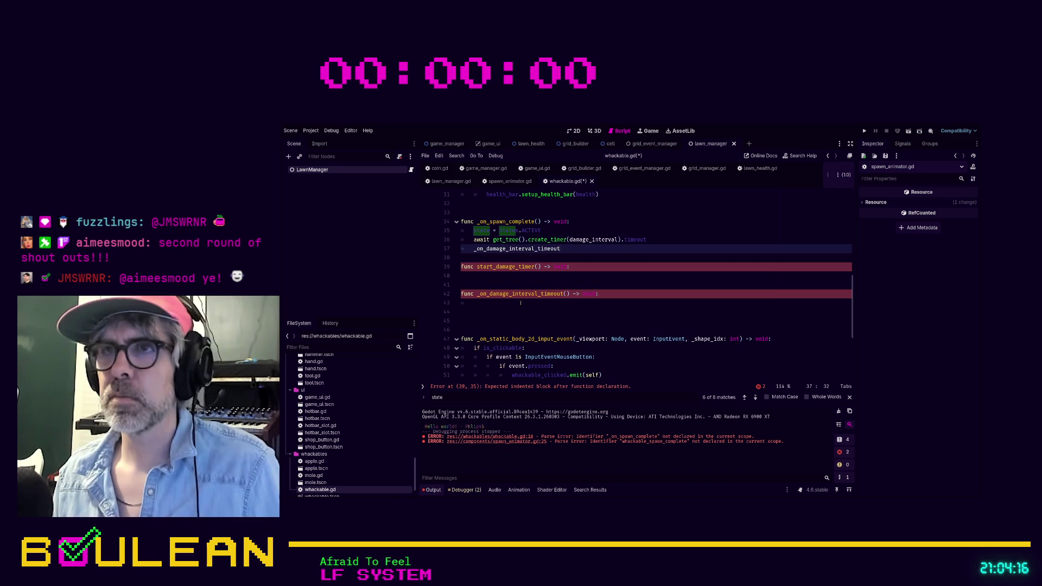
key("shift+Home")
key("shift+Home")
key("shift+Up")
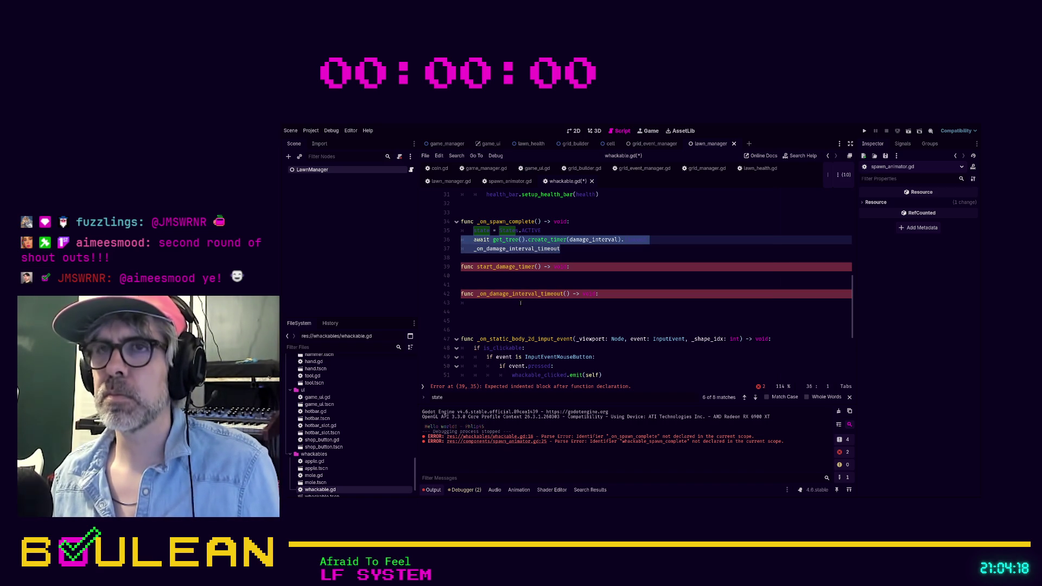
Move the timer await lines into start_damage_timer() and call it from _on_spawn_complete.
key("ctrl+x")
key("Down")
key("Down")
key("Down")
key("ctrl+v")
key("Up")
key("Up")
key("Up")
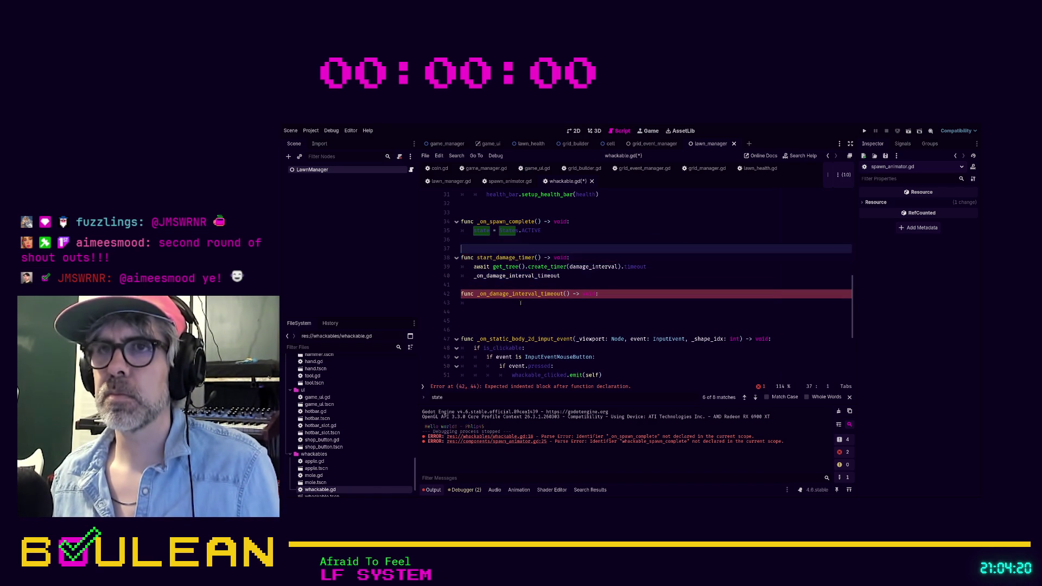
key("Tab")
type("start")
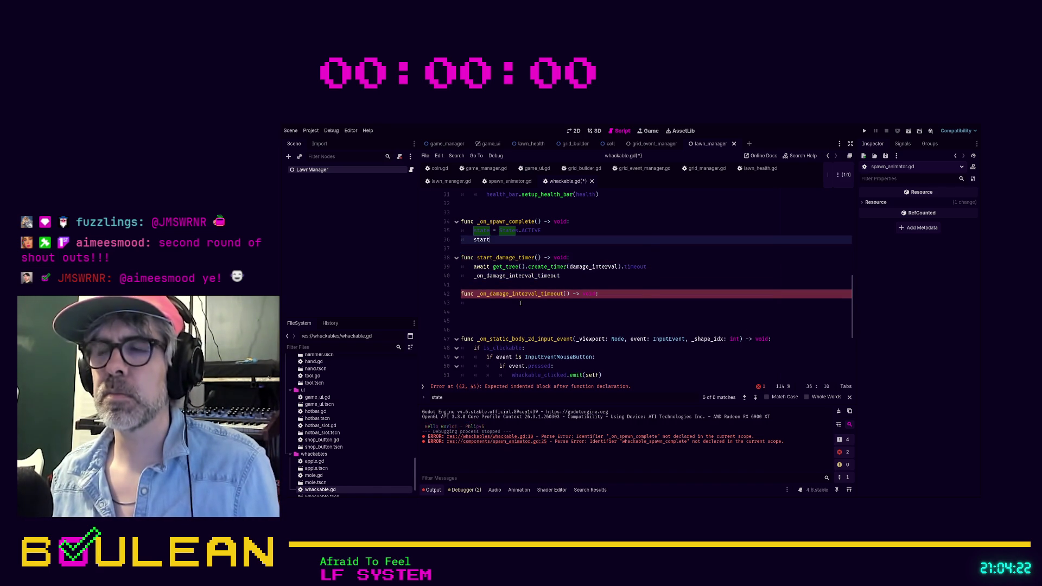
type("_d")
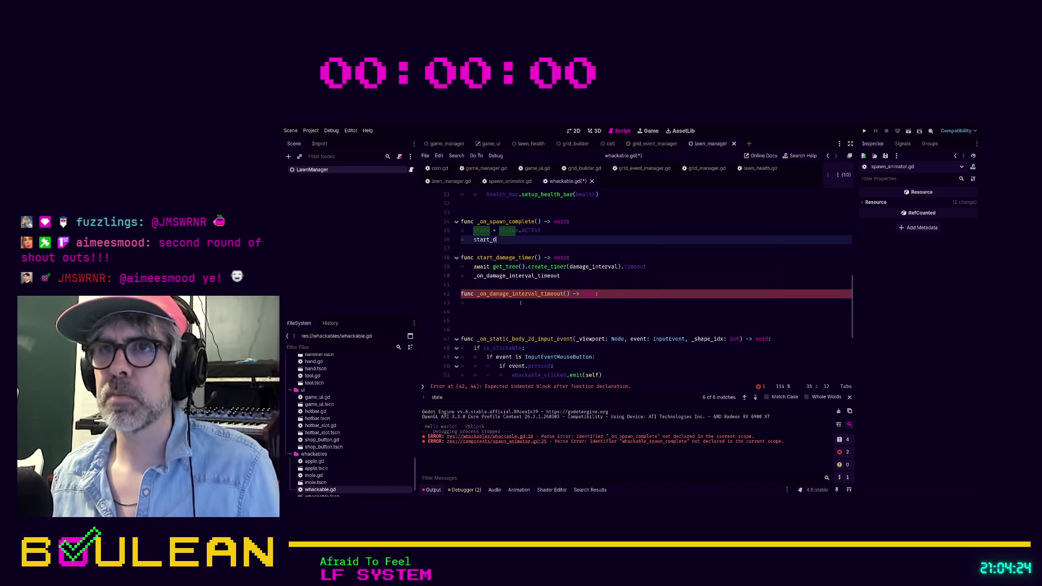
type("ealing_damage")
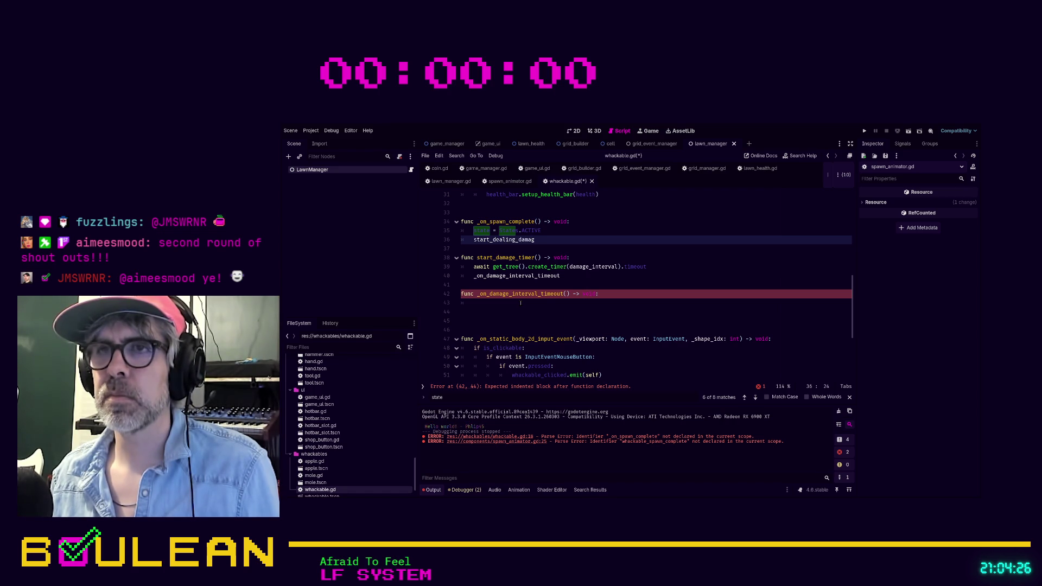
type("()")
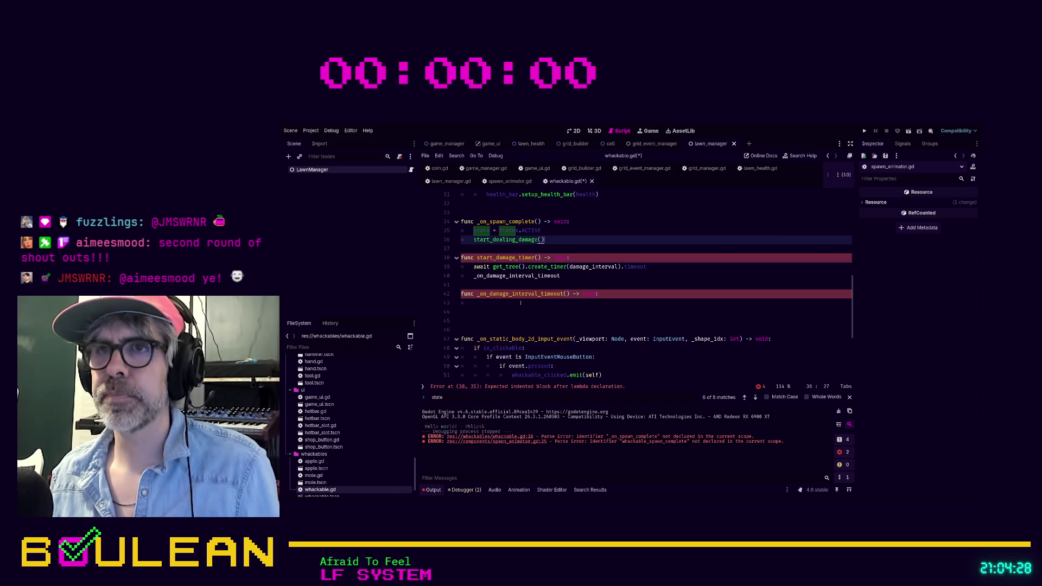
left_click(516, 259)
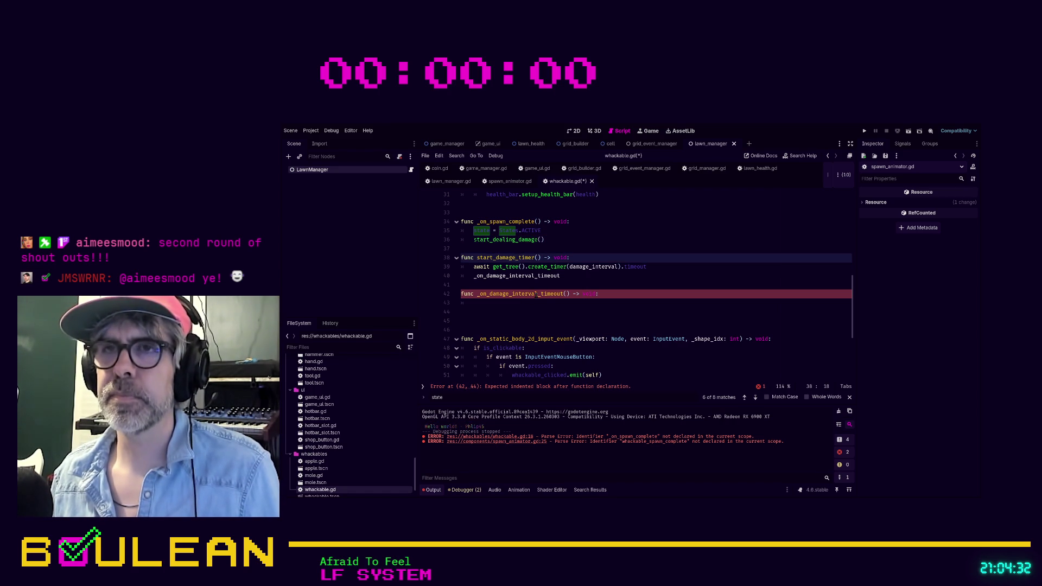
key("BackSpace")
key("BackSpace")
key("BackSpace")
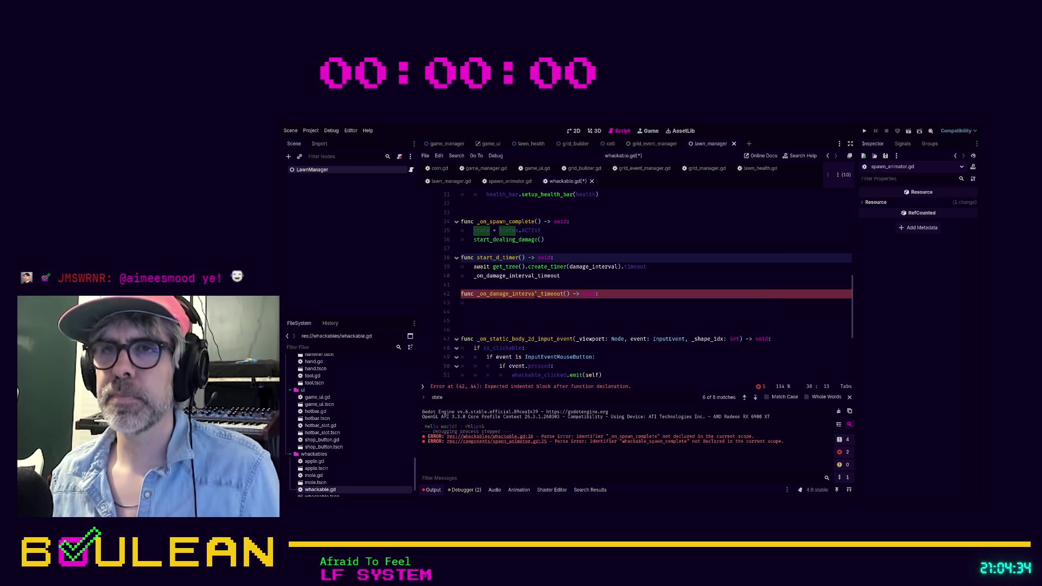
key("ctrl+z")
key("ctrl+z")
key("ctrl+z")
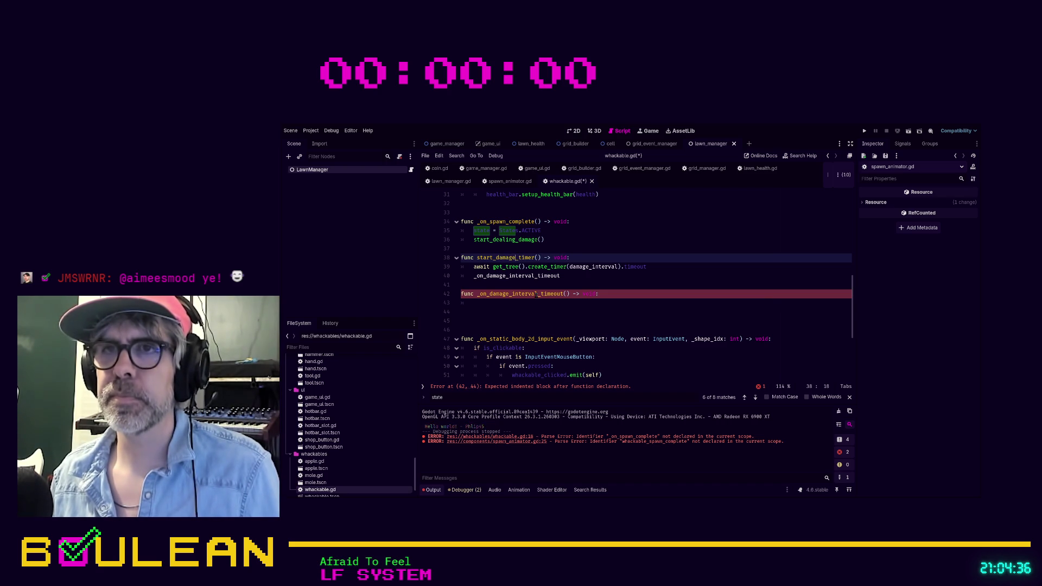
key("ctrl+z")
key("ctrl+z")
key("ctrl+z")
key("ctrl+z")
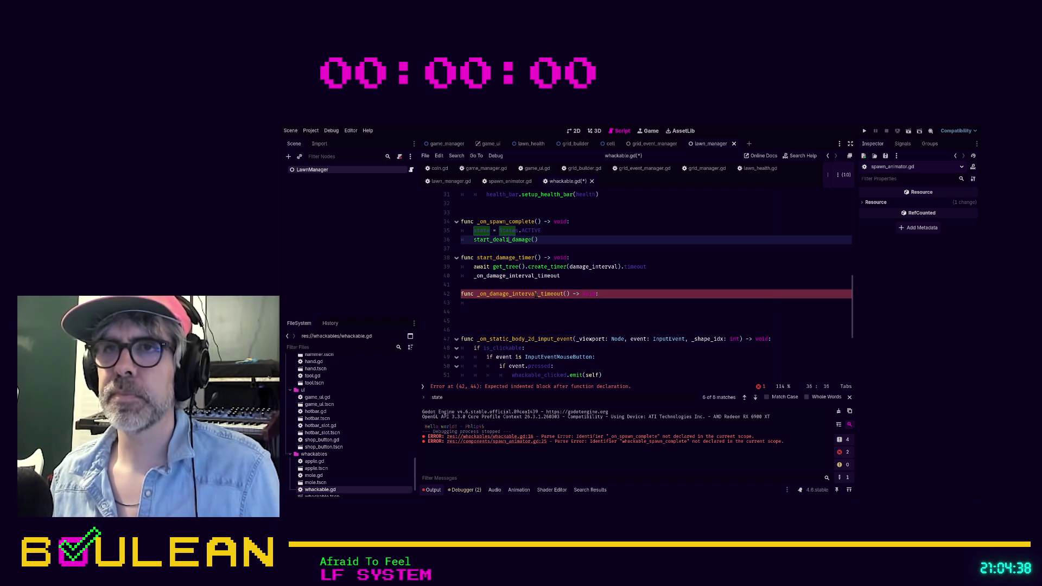
type("mage")
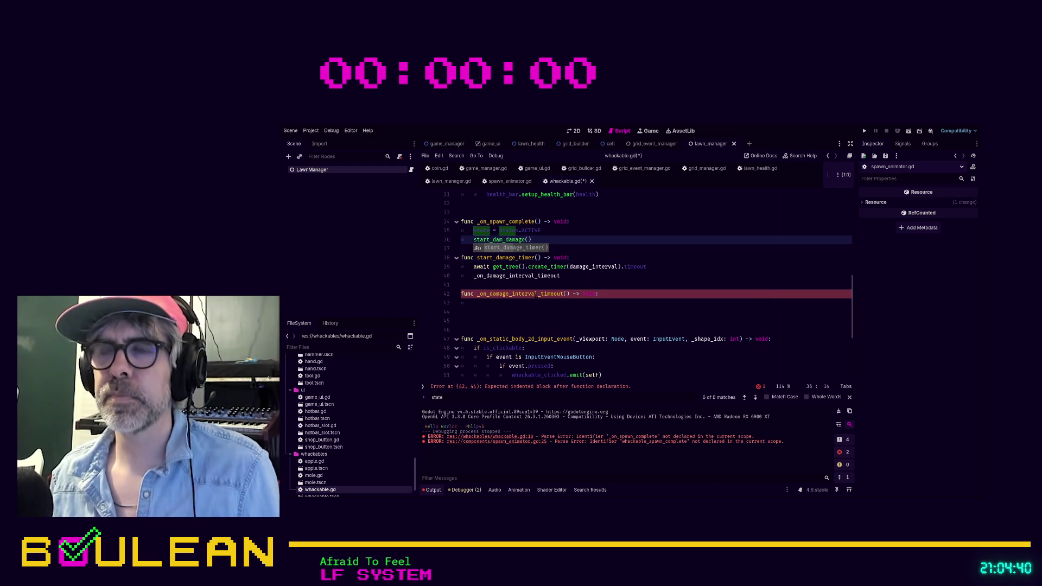
Fix the call name to start_damage_timer() and call it again from _on_damage_interval_timeout.
left_click(557, 279)
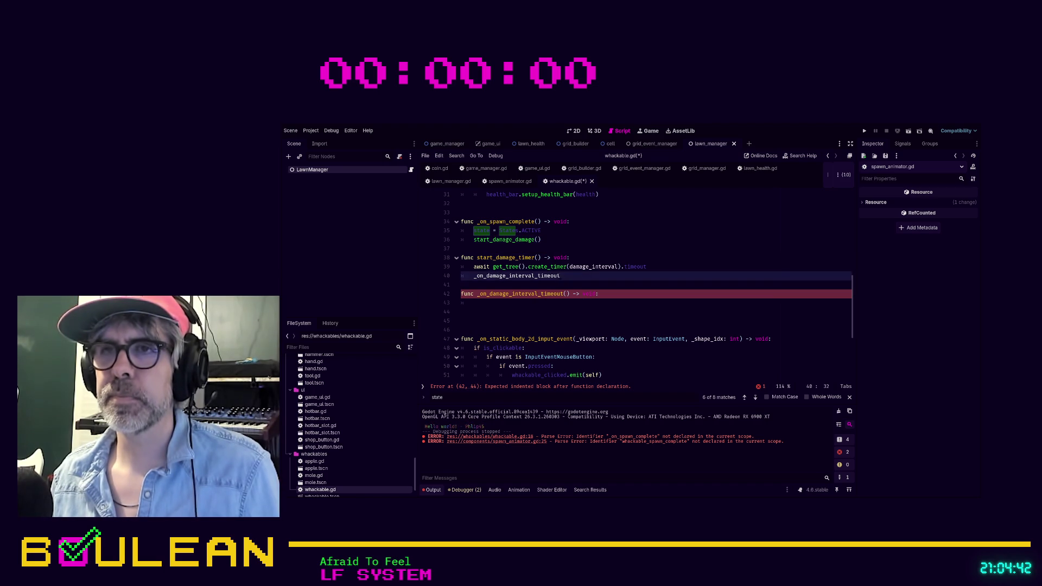
scroll(522, 269, "down", 1)
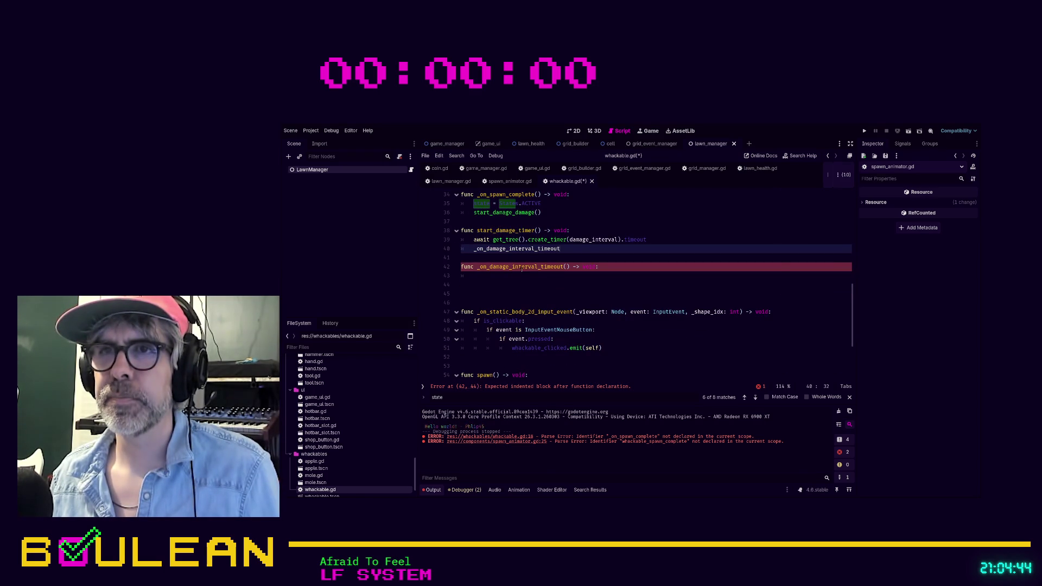
left_click(478, 277)
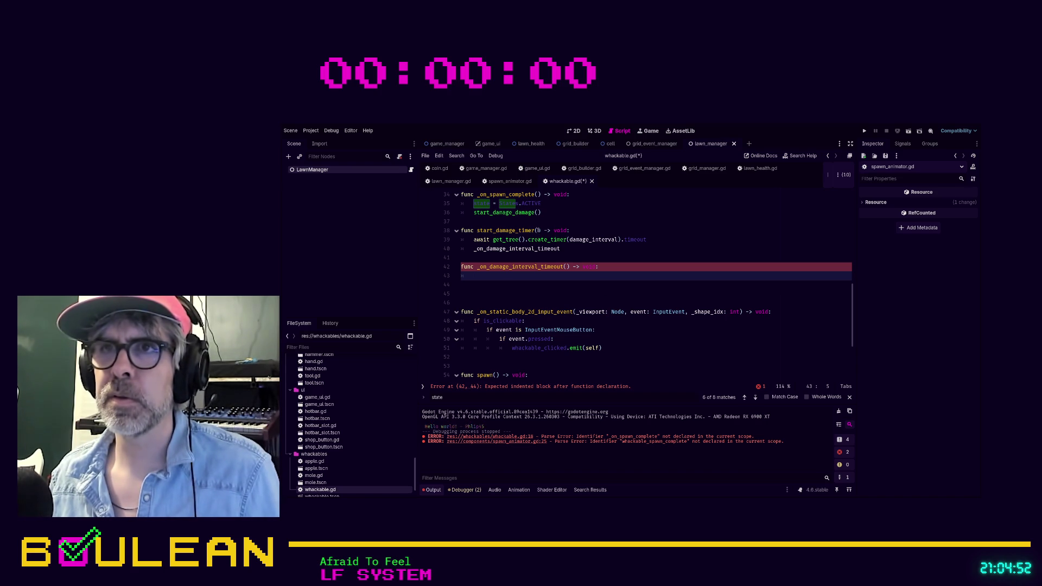
left_click(536, 212)
key("BackSpace")
key("BackSpace")
key("BackSpace")
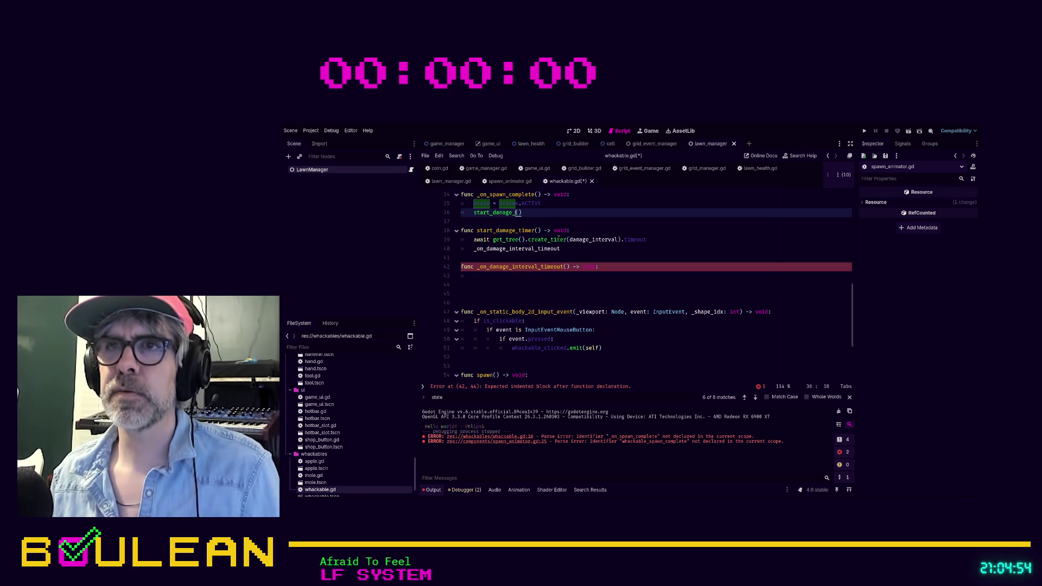
type("timer")
left_click(553, 276)
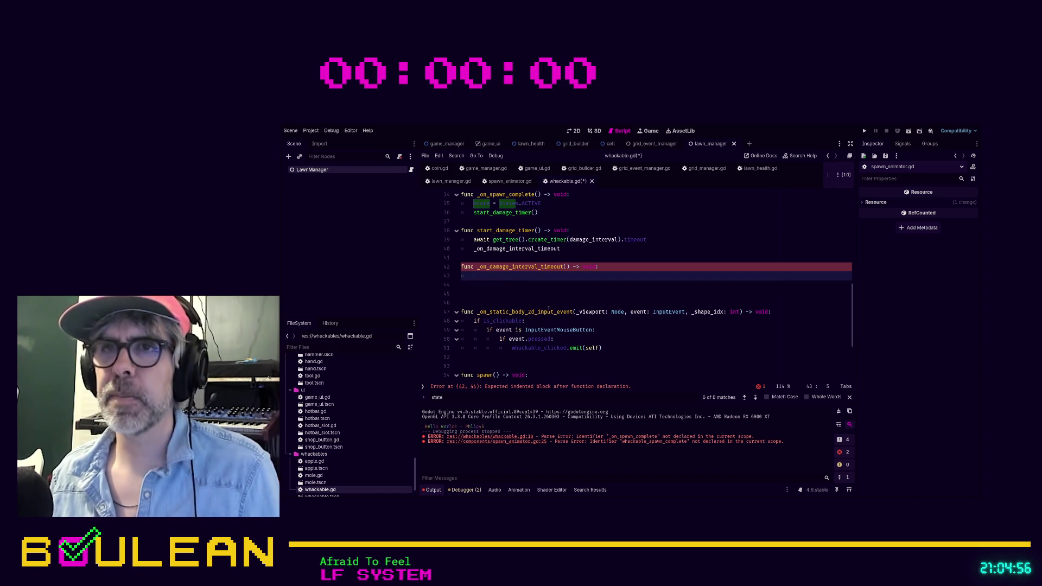
type("start_dam")
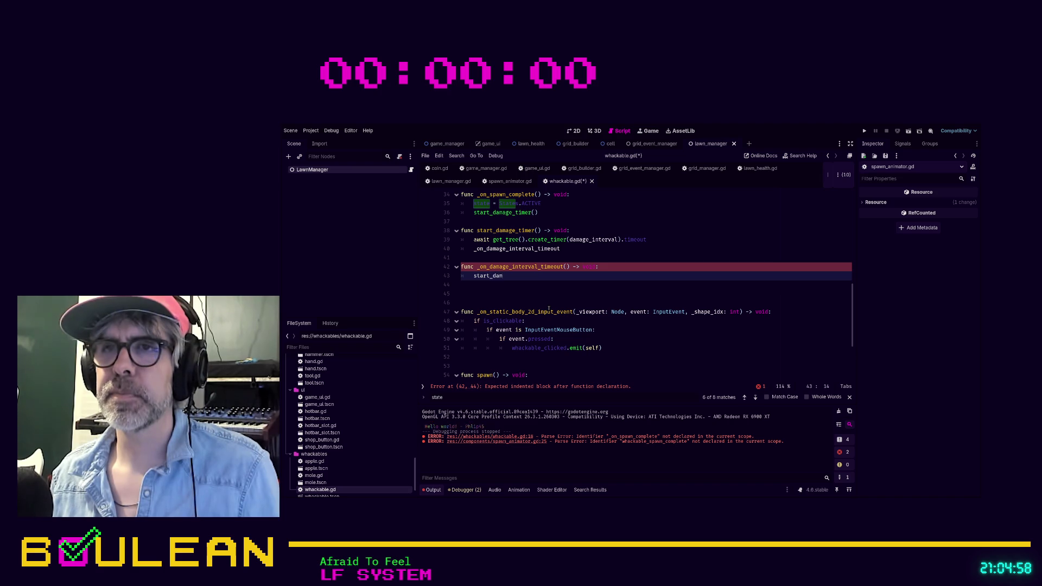
type("age_timer()")
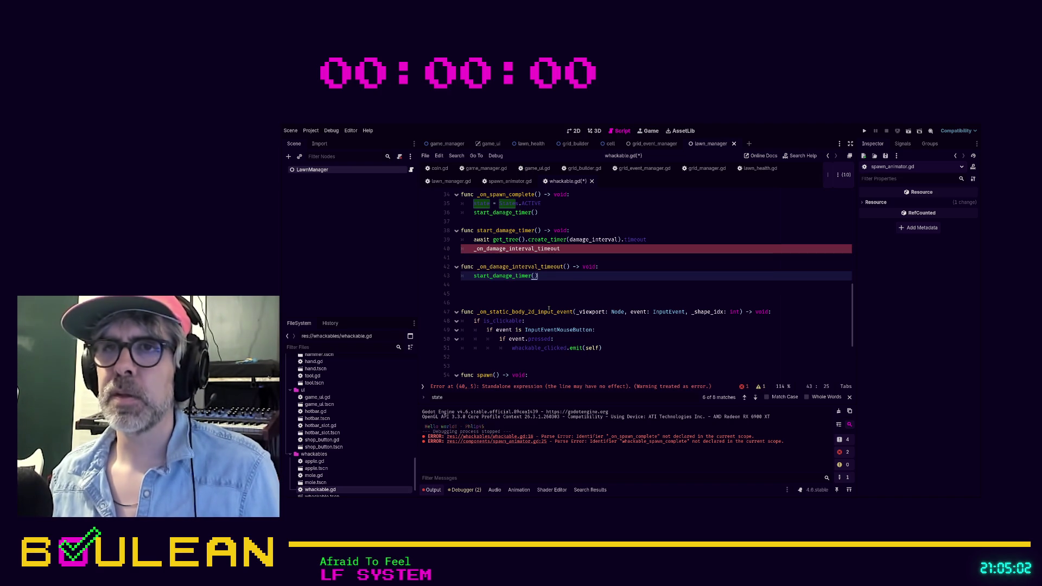
key("ctrl+shift+Return")
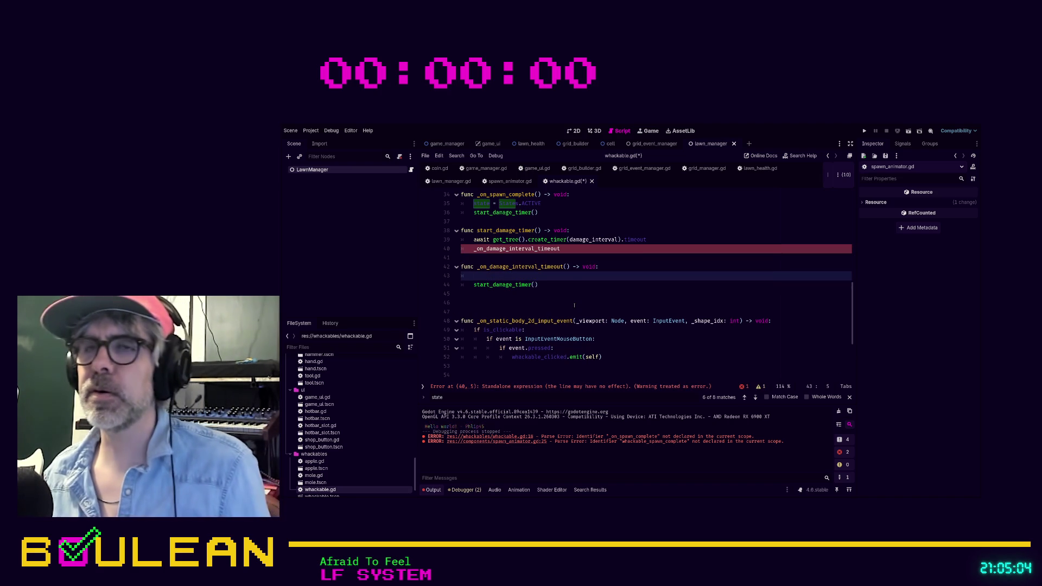
scroll(541, 304, "up", 10)
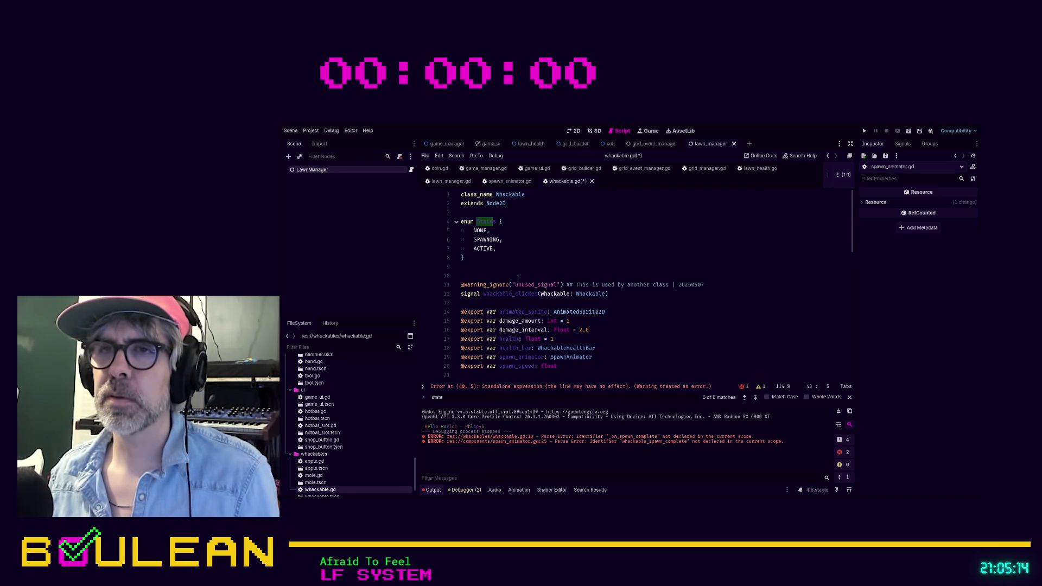
Open a new line below the whackable_clicked signal and start typing a new signal declaration.
left_click(608, 293)
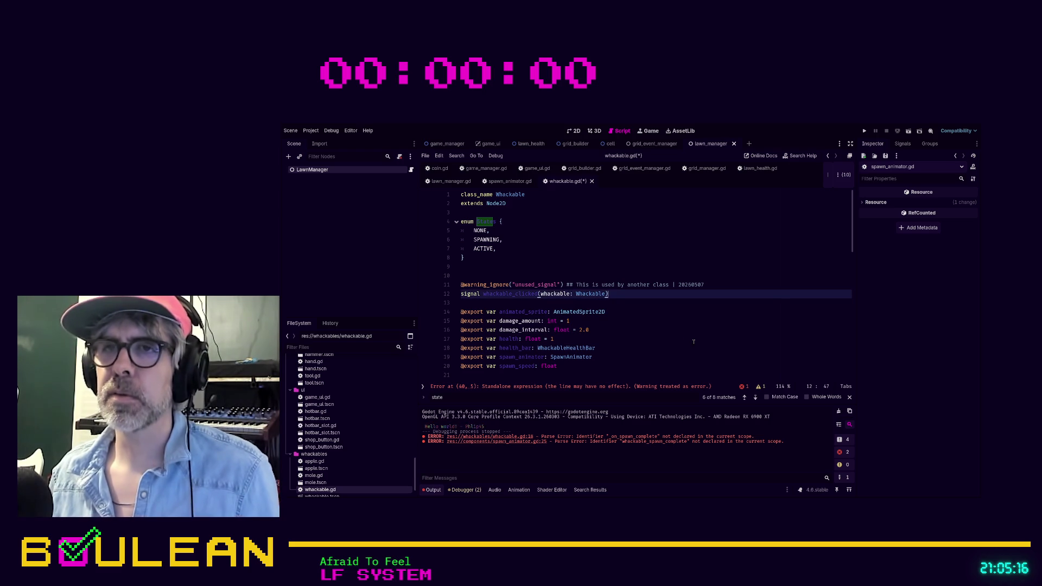
key("Down")
key("Return")
key("Return")
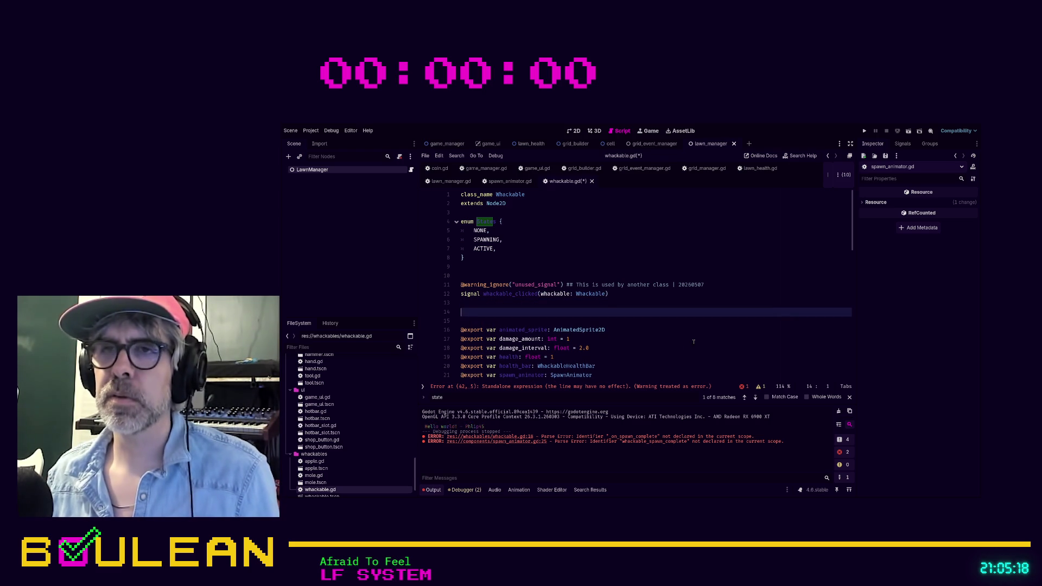
key("Up")
key("Up")
key("Up")
key("Up")
key("Return")
key("Up")
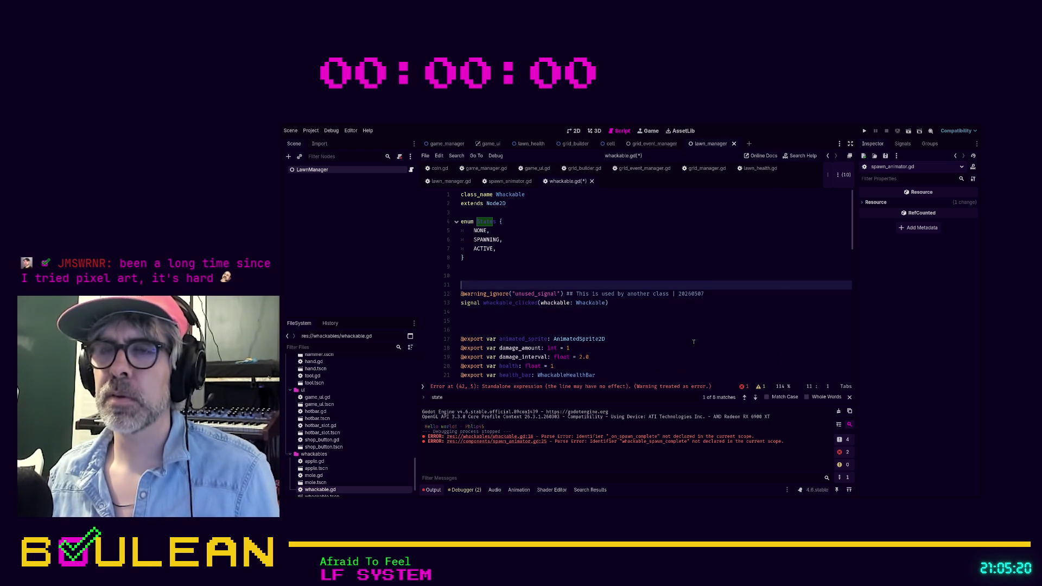
type("signal spawn")
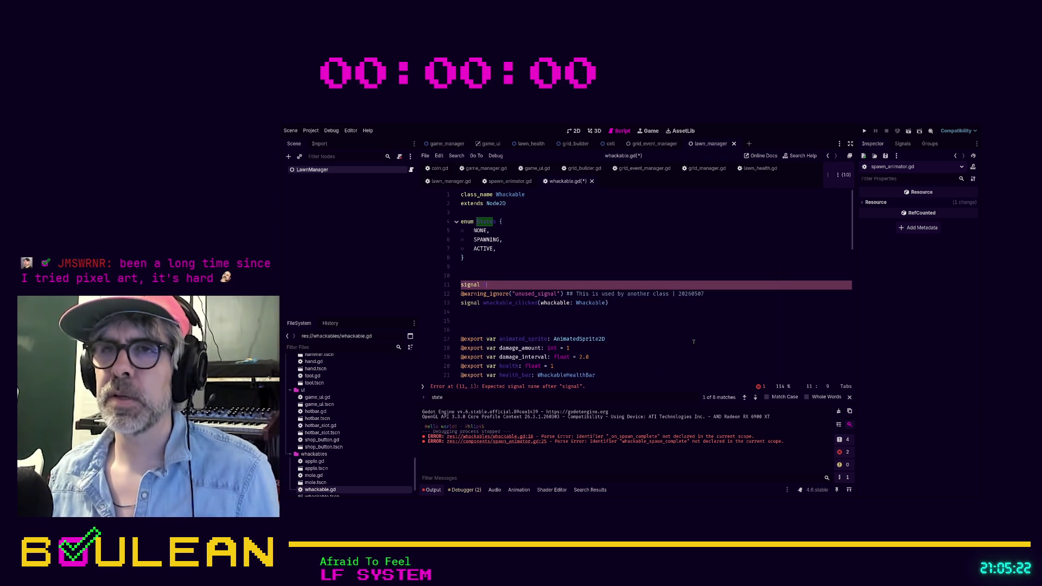
type("e")
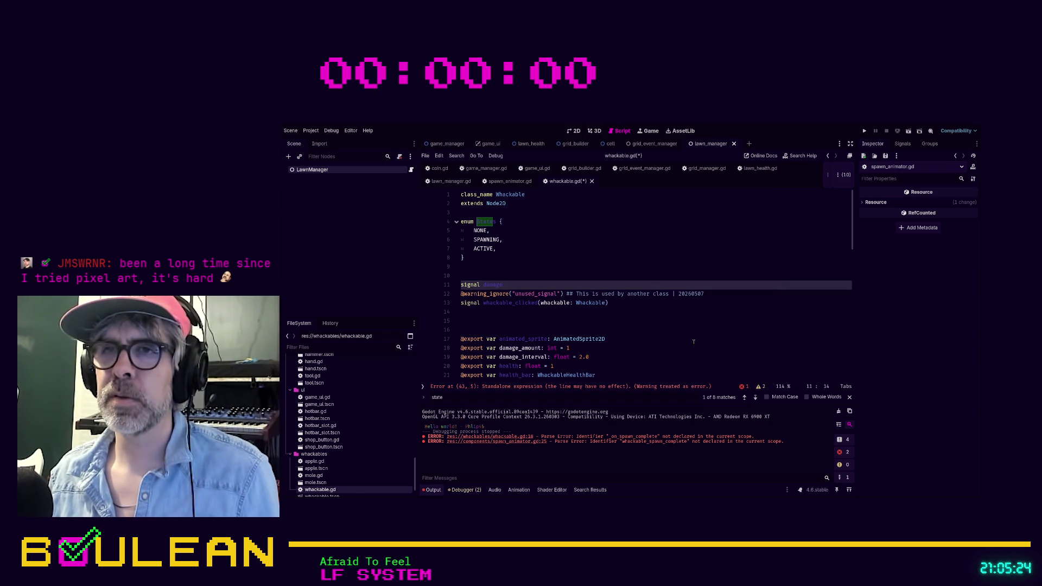
type("_deal")
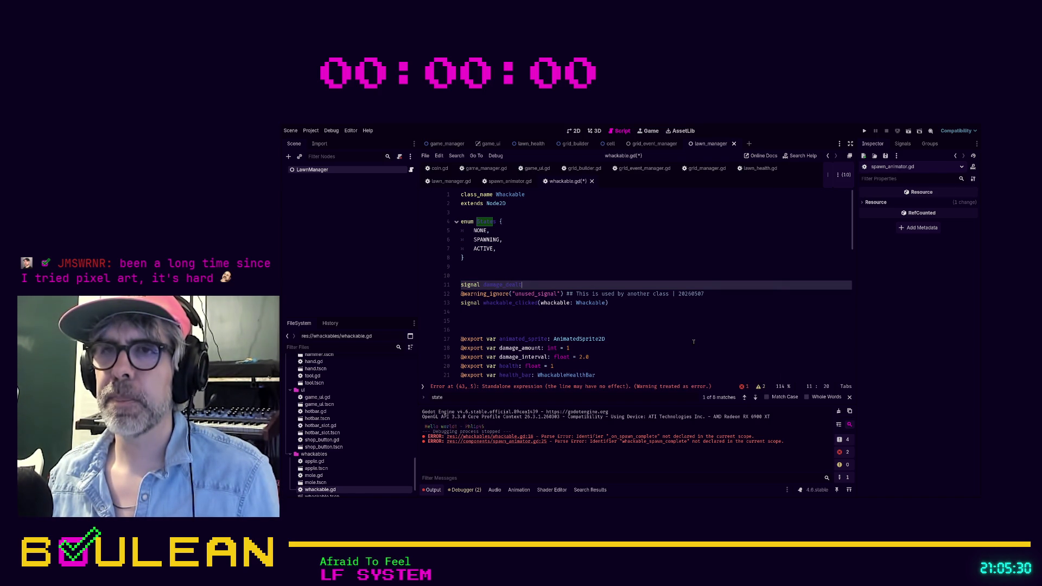
Rename the signal to whackable_dealt_damage(amount), drop the stray arrow and type amount as int.
key("ctrl+BackSpace")
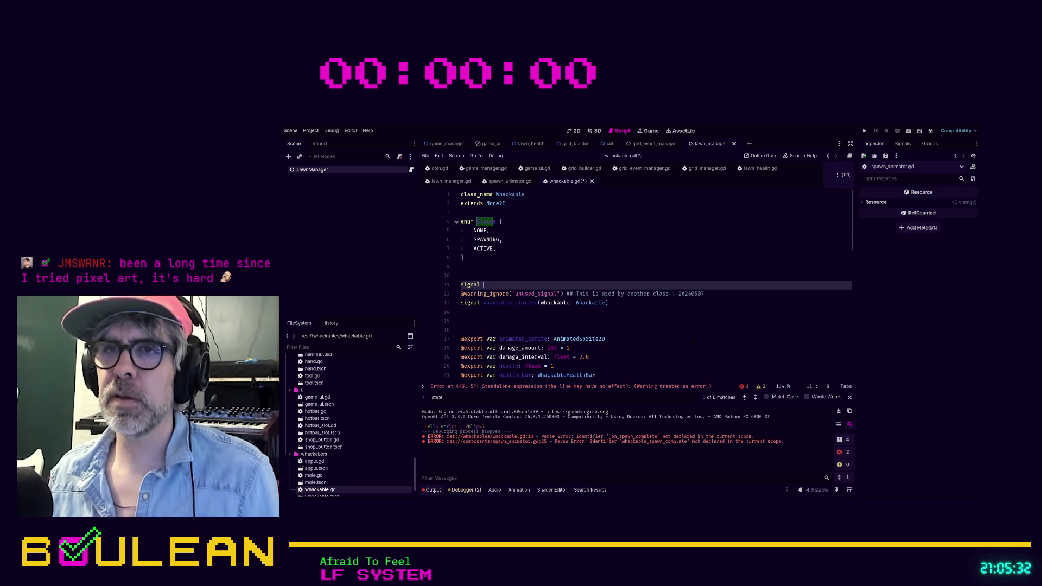
type("whackable_")
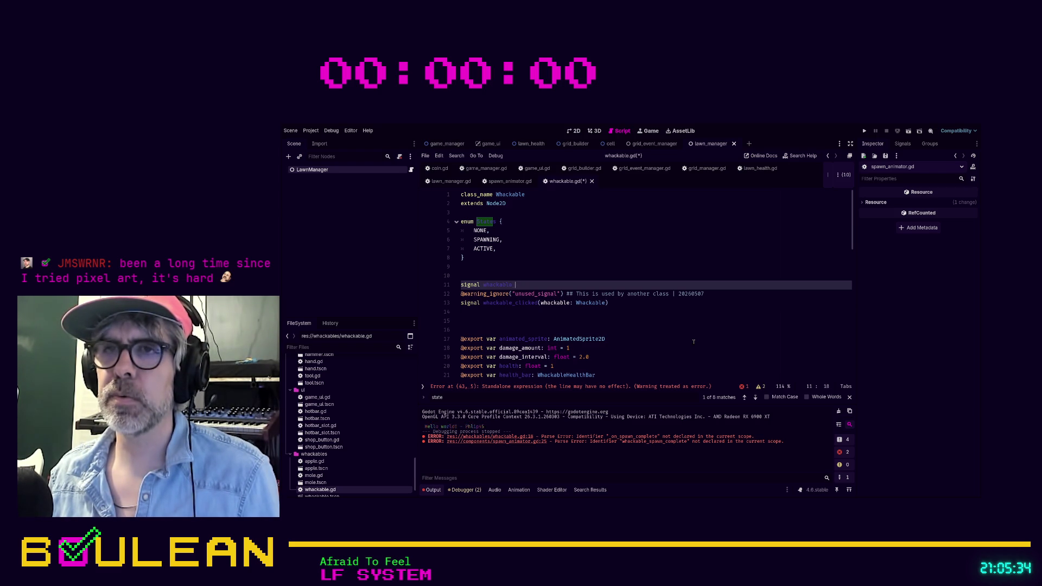
type(" alt")
type("amag")
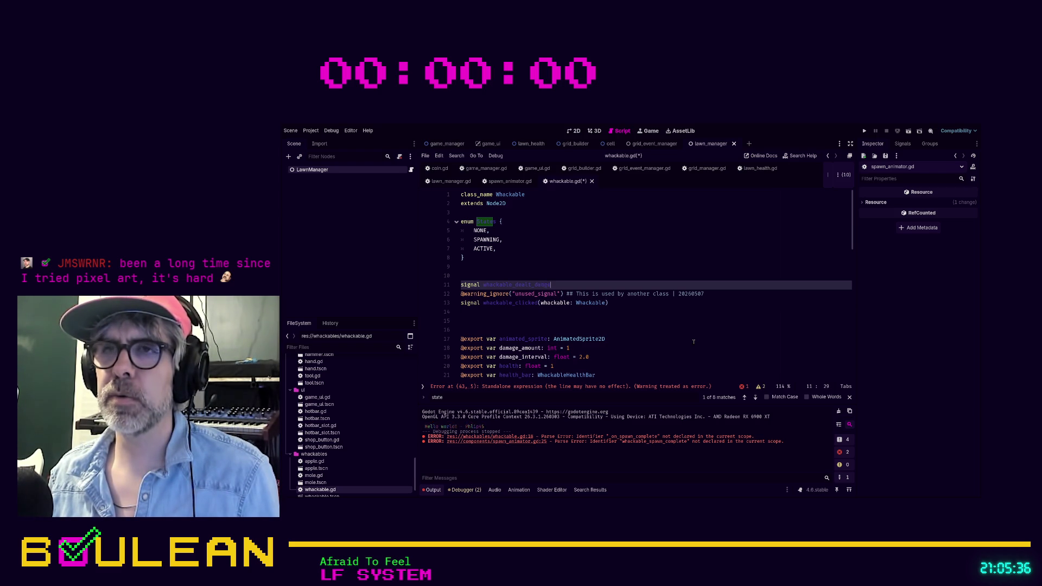
type("amoun")
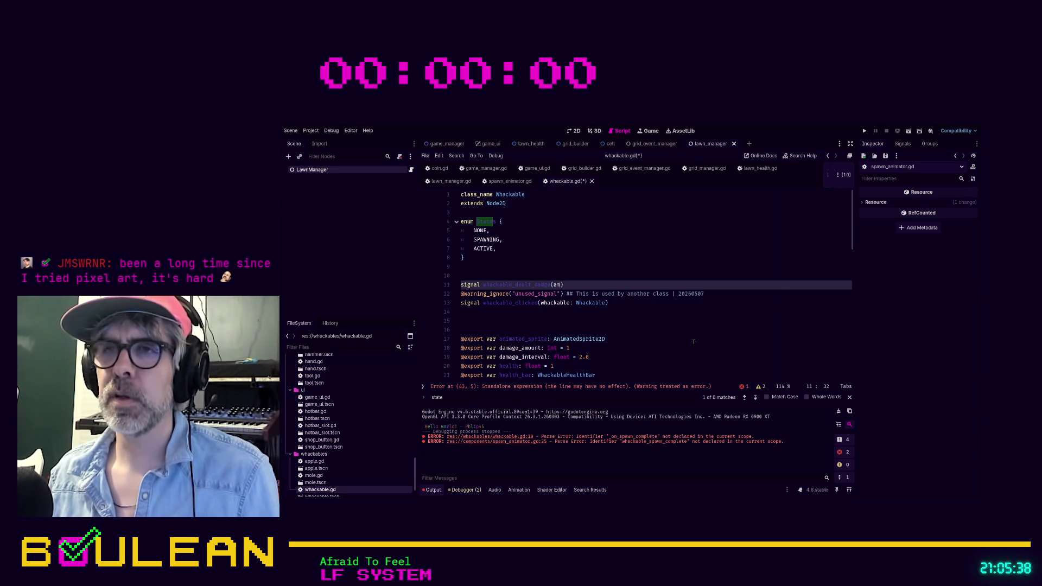
type(")")
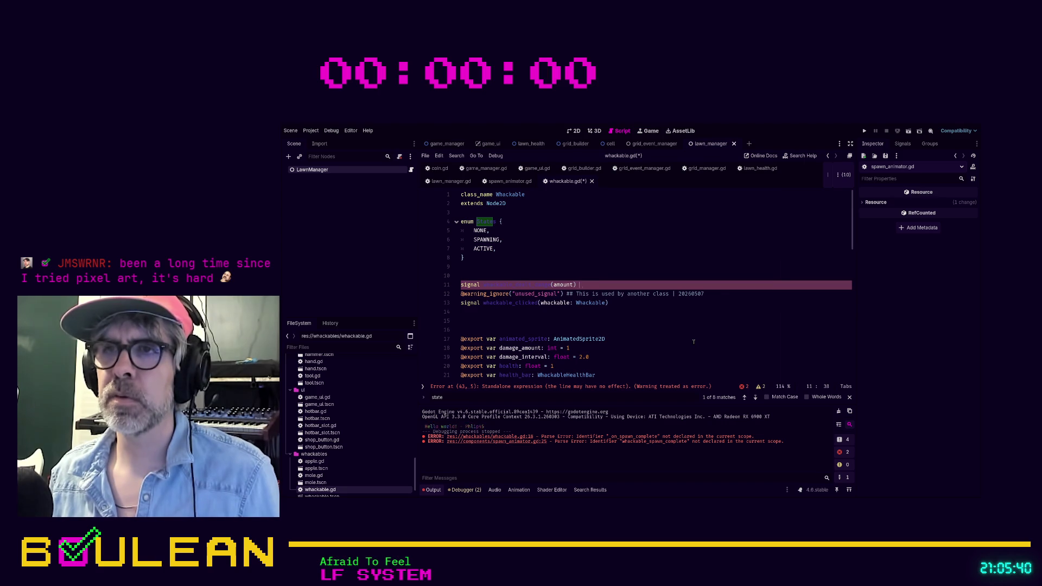
key("BackSpace")
key("BackSpace")
key("BackSpace")
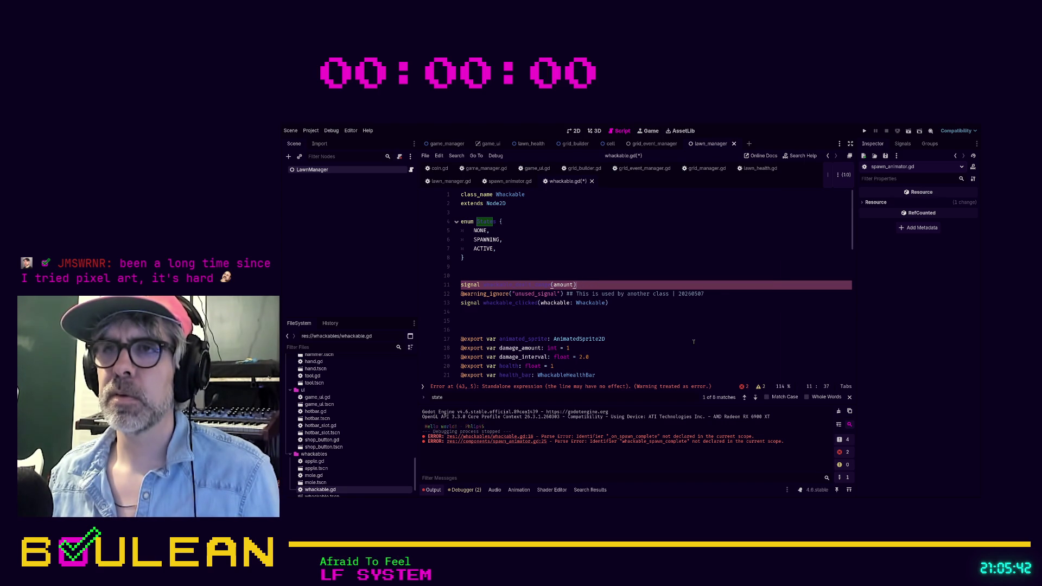
left_click(693, 340)
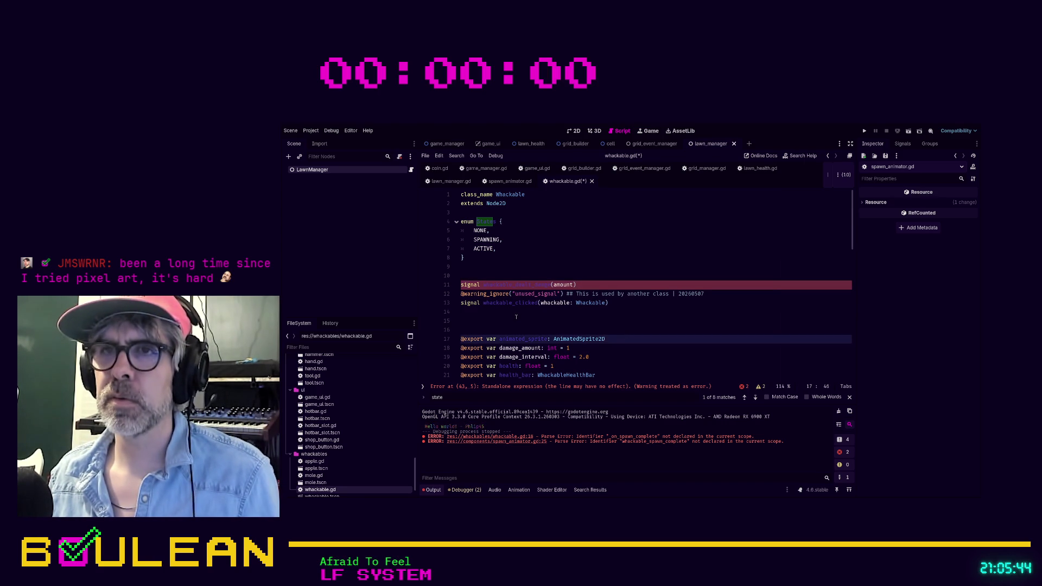
left_click(575, 284)
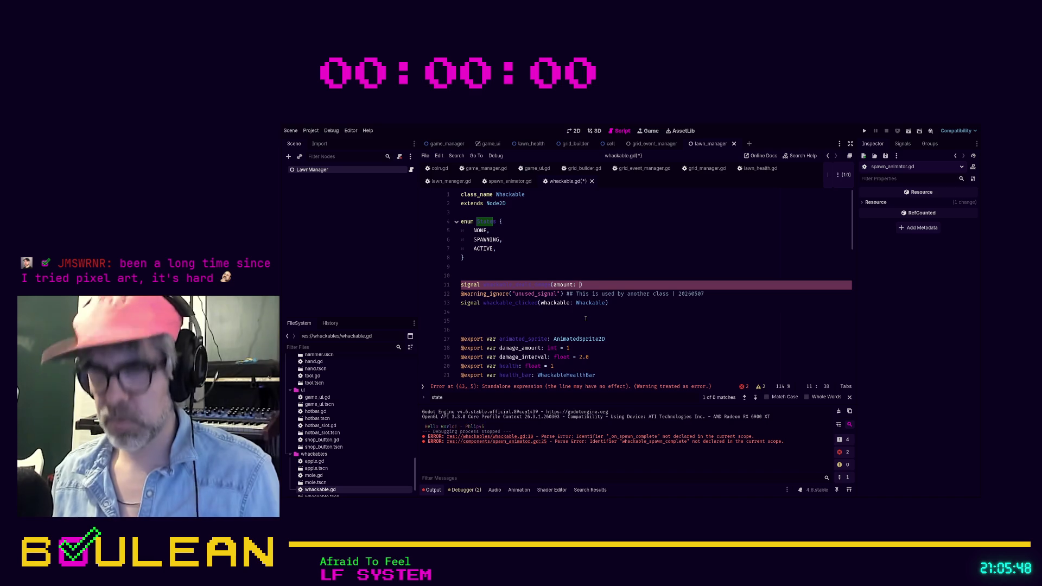
type(": int")
left_click(585, 318)
Make the damage timeout emit whackable_dealt_damage with damage_amount.
scroll(521, 312, "down", 5)
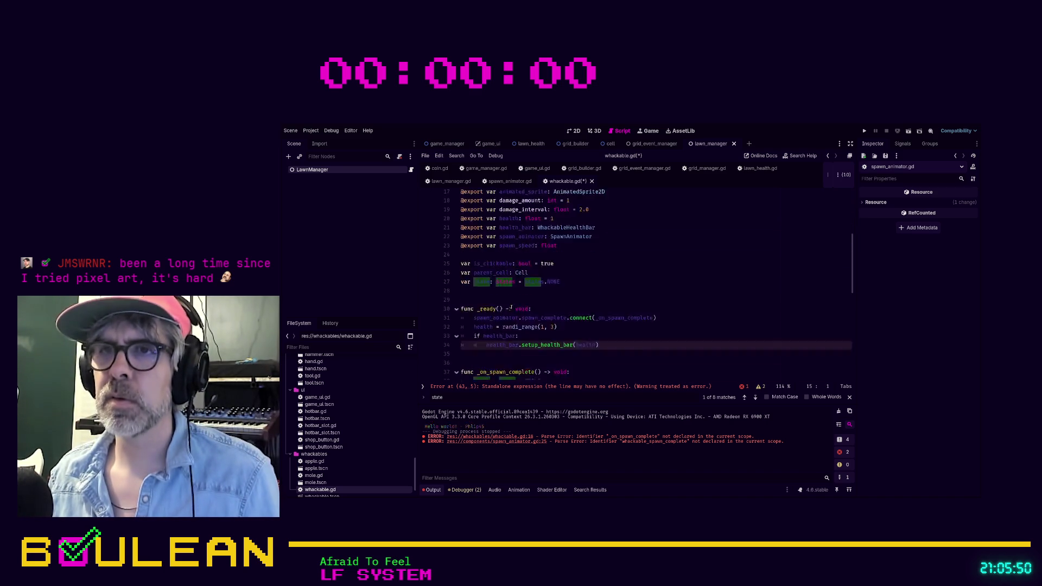
left_click(567, 318)
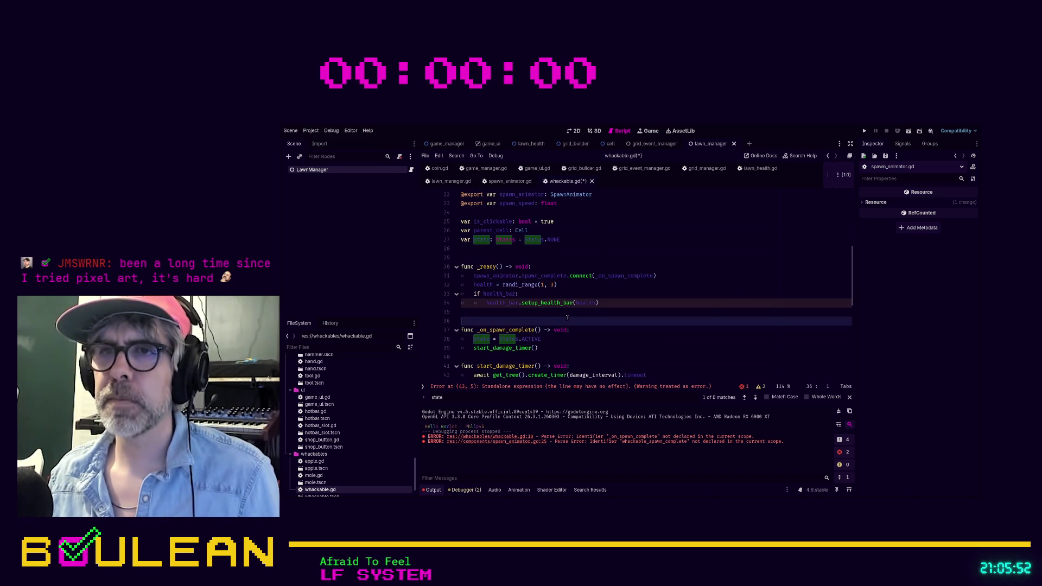
scroll(567, 317, "down", 1)
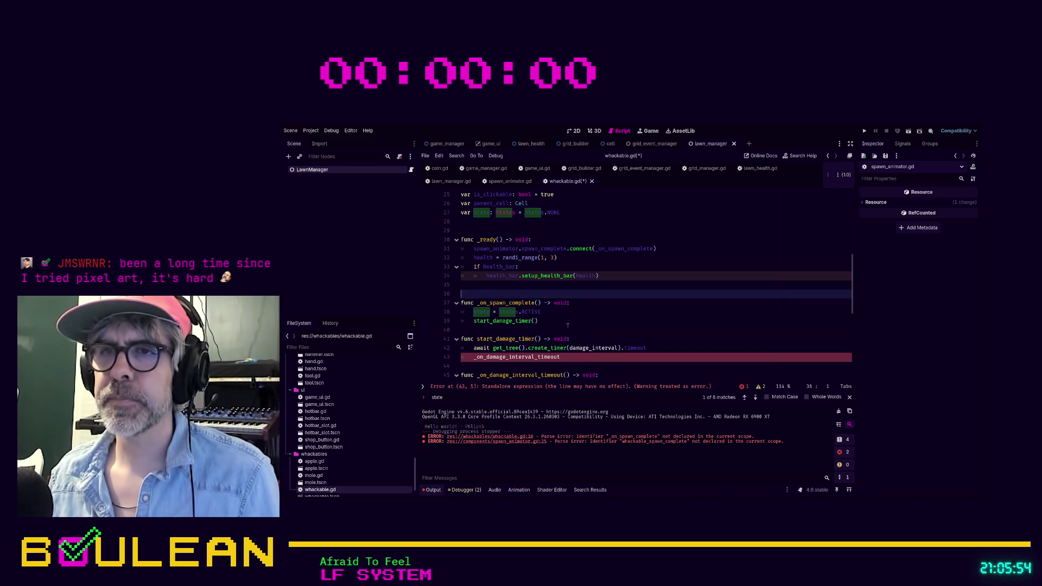
left_click(574, 356)
scroll(673, 316, "down", 2)
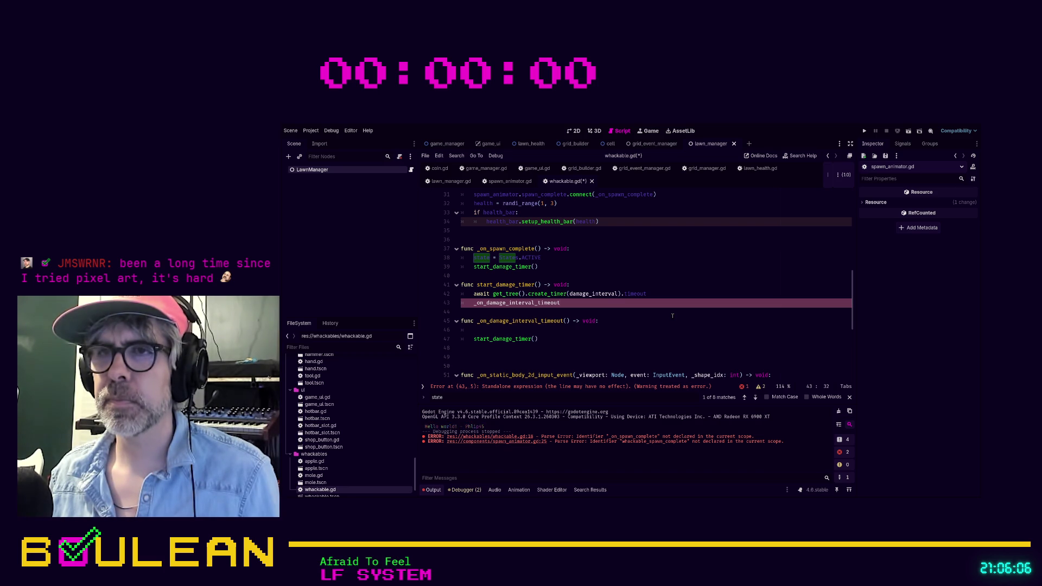
key("Down")
key("Down")
key("Down")
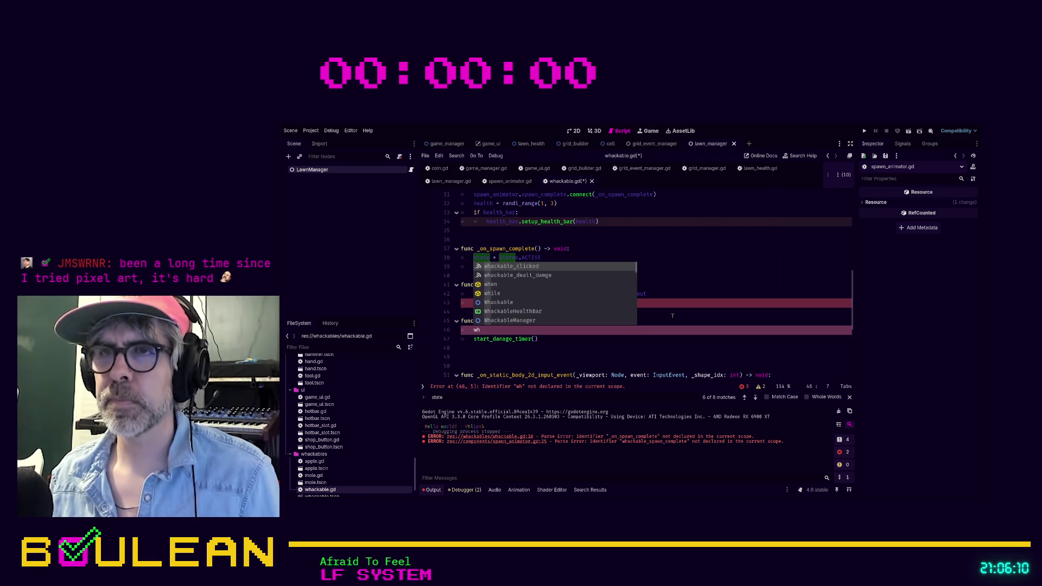
key("Down")
key("Return")
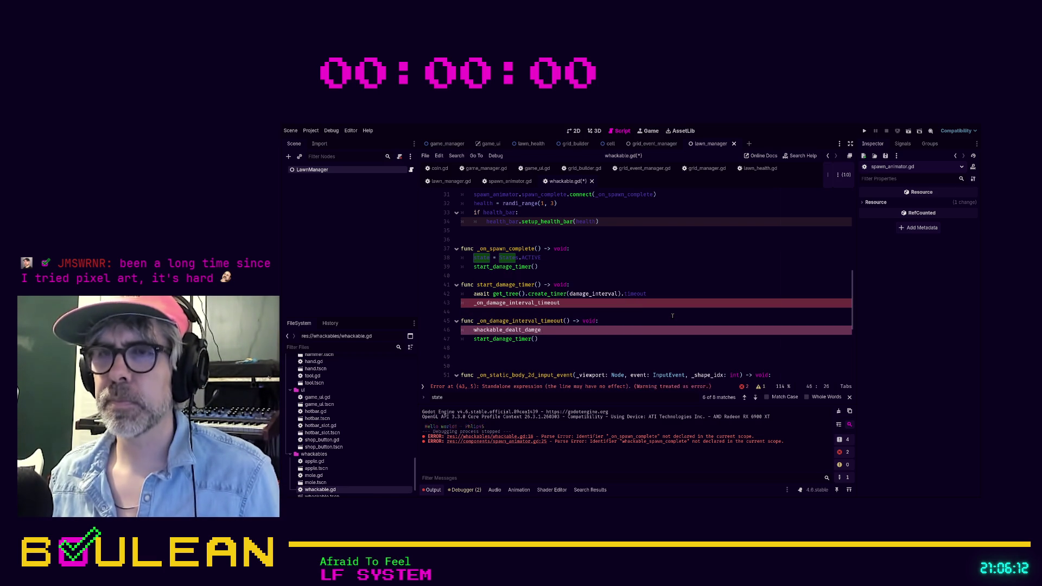
key("BackSpace")
key("BackSpace")
type("ag")
type("e.emit(")
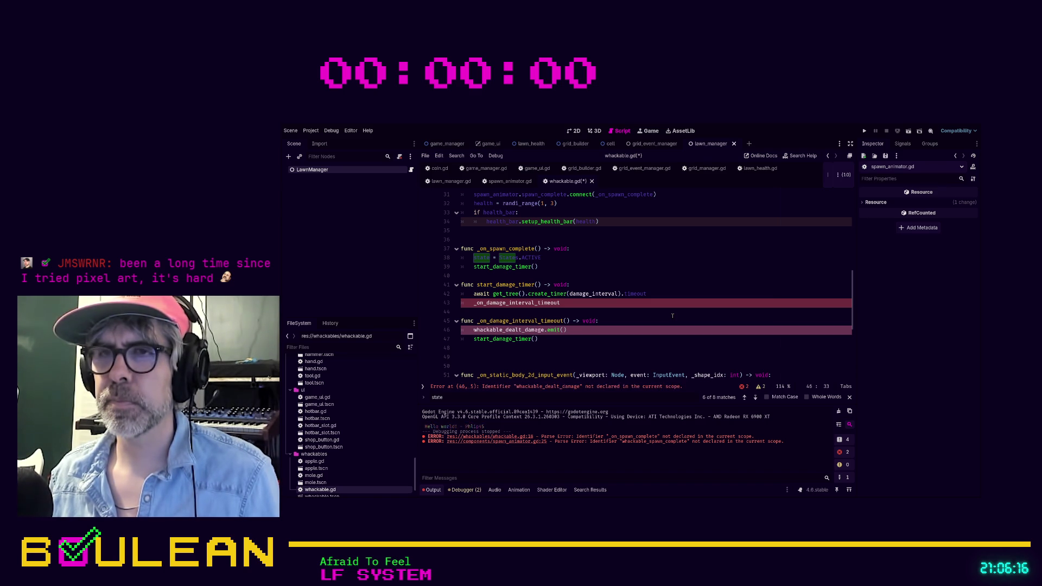
type("dama")
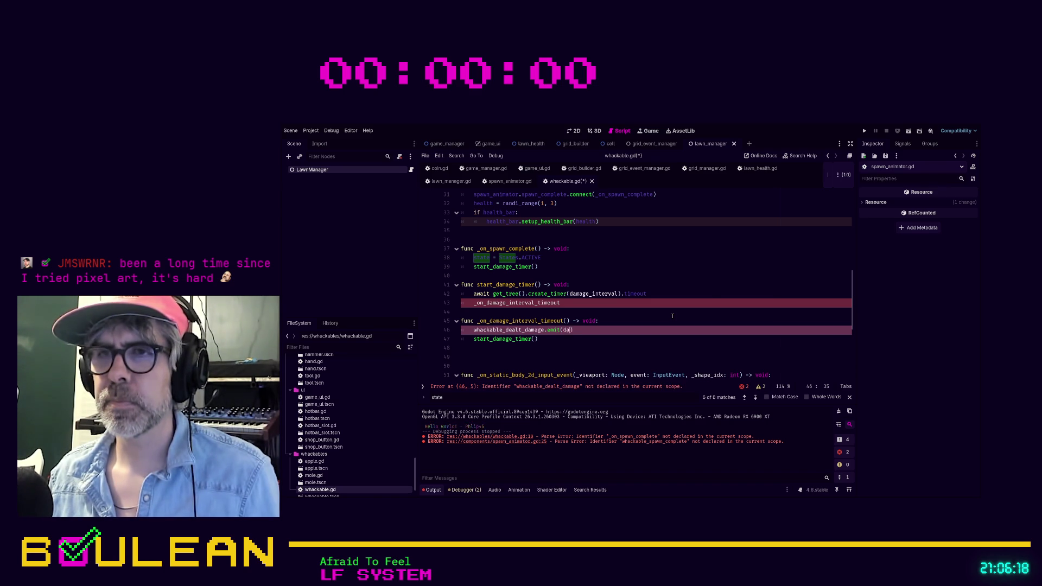
key("Return")
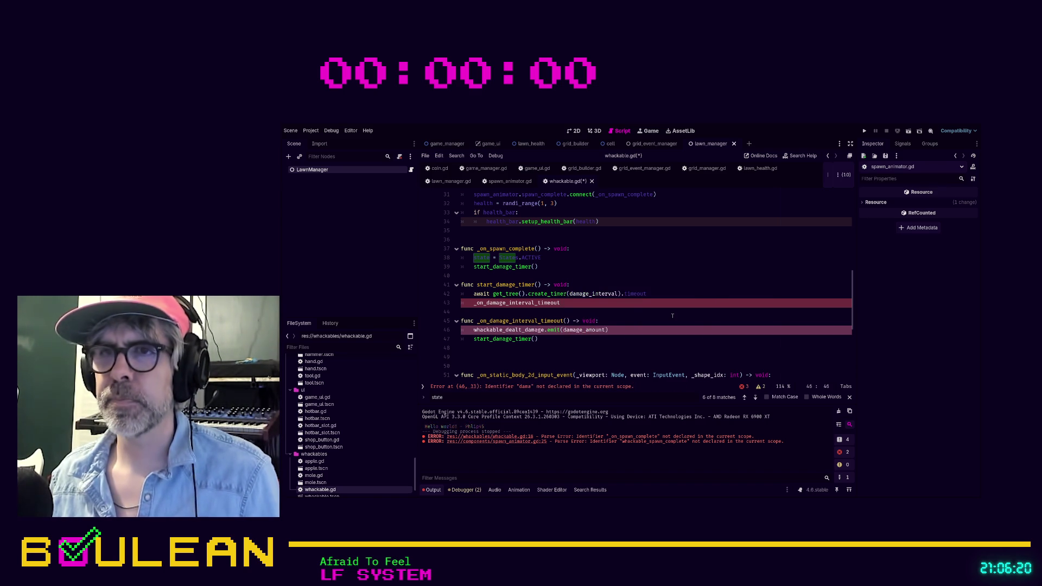
Add the missing () to the timeout call and recheck the corrected signal declaration.
left_click(584, 307)
type("()")
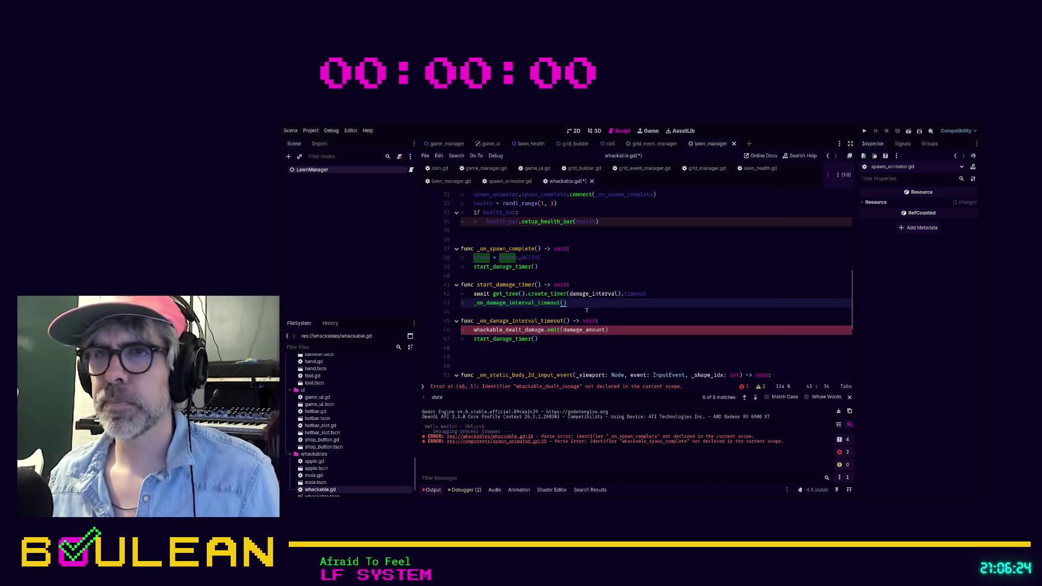
scroll(592, 309, "up", 9)
scroll(595, 311, "up", 1)
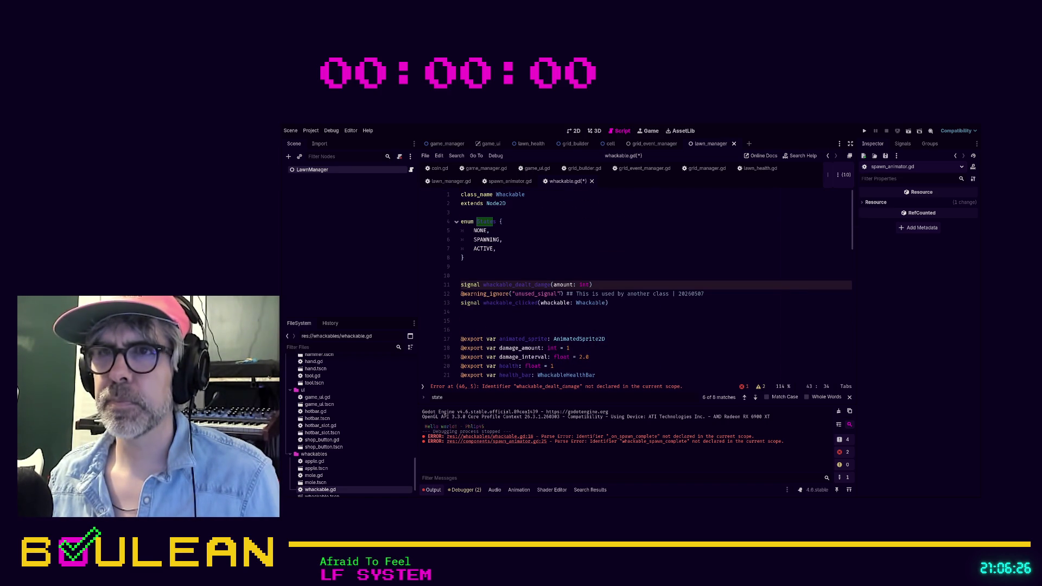
left_click(605, 313)
scroll(606, 315, "down", 1)
scroll(603, 320, "down", 8)
Save whackable.gd, filter the FileSystem by 'whack' and open managers/whackable_manager.gd.
left_click(601, 329)
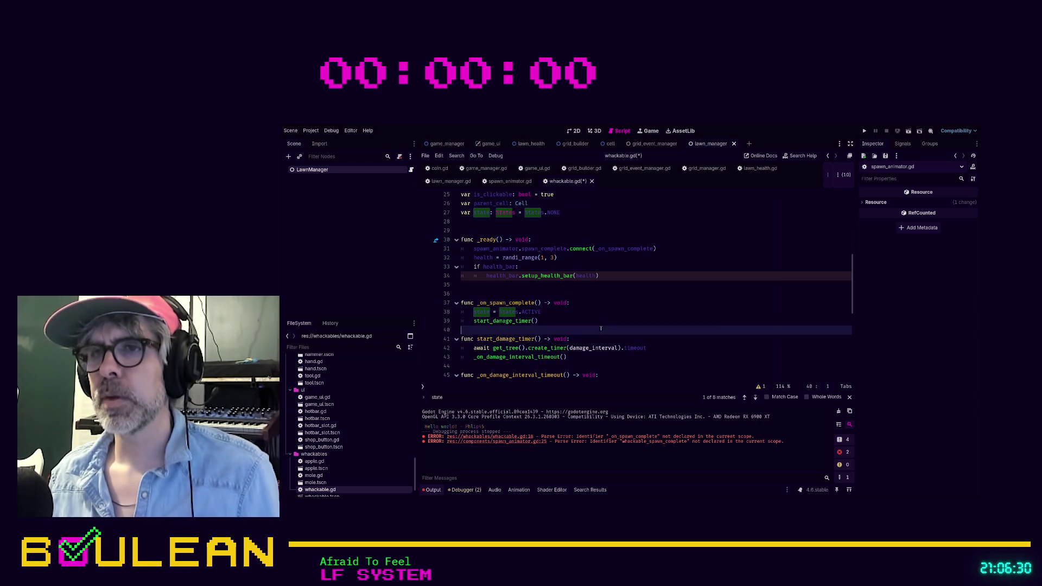
key("ctrl+s")
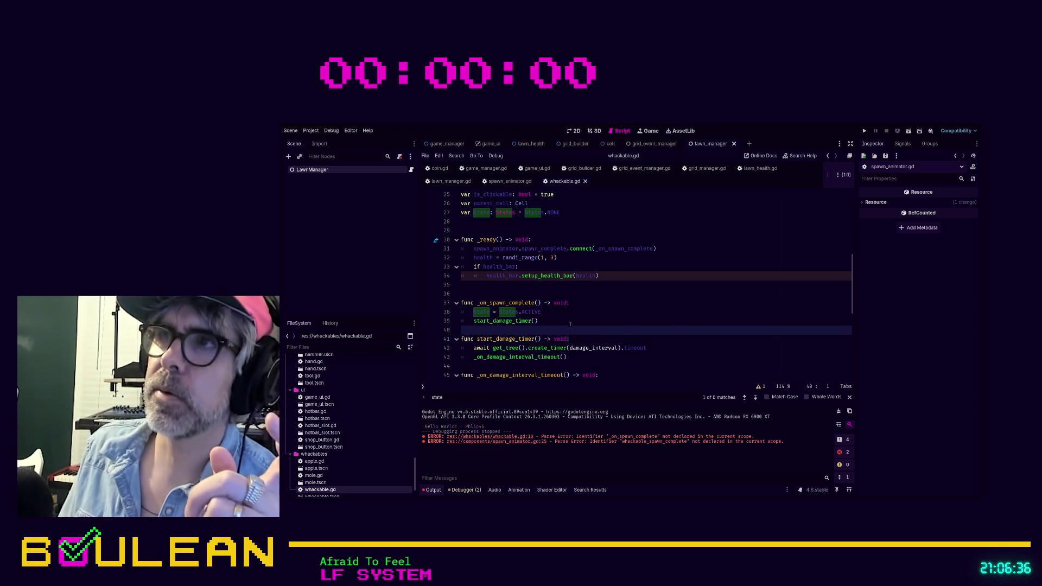
scroll(343, 357, "down", 2)
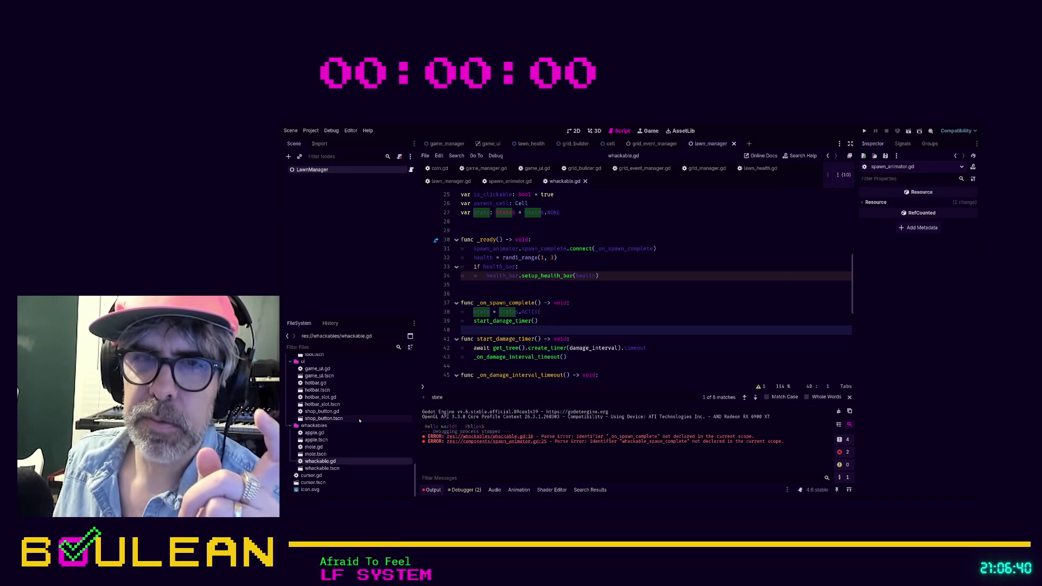
scroll(359, 420, "up", 8)
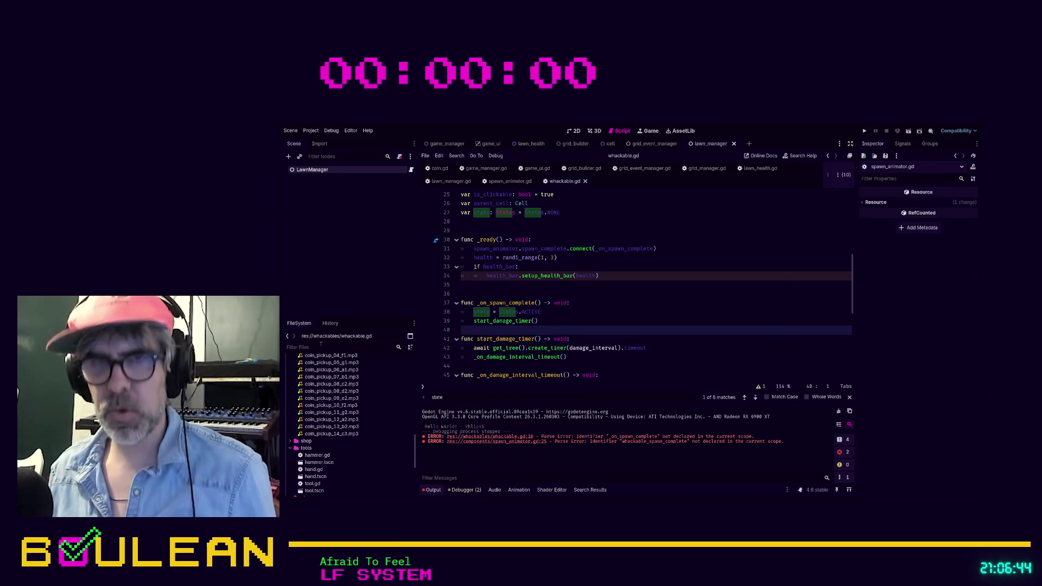
type("whack")
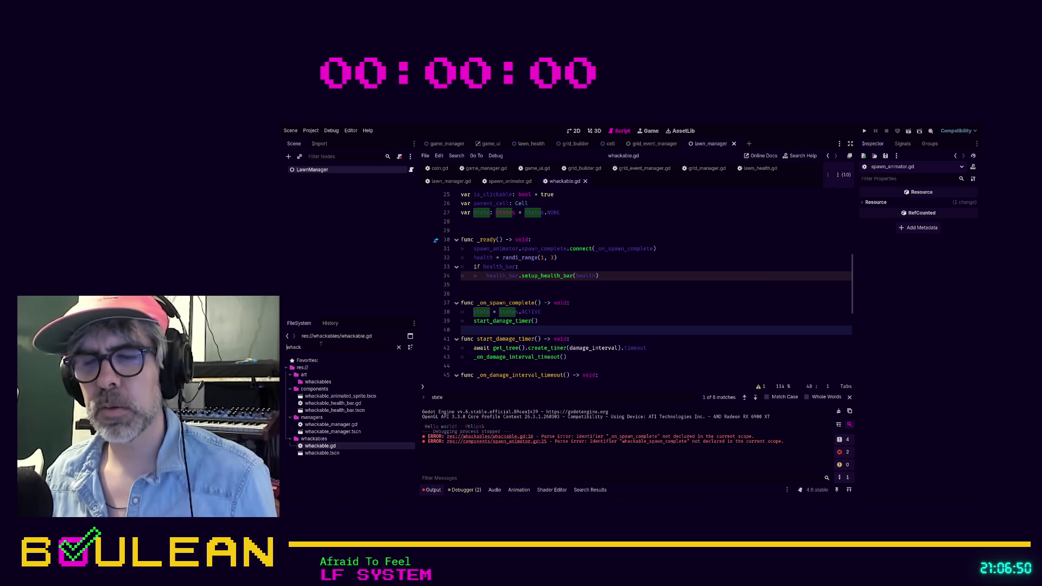
left_click(332, 427)
double_click(332, 426)
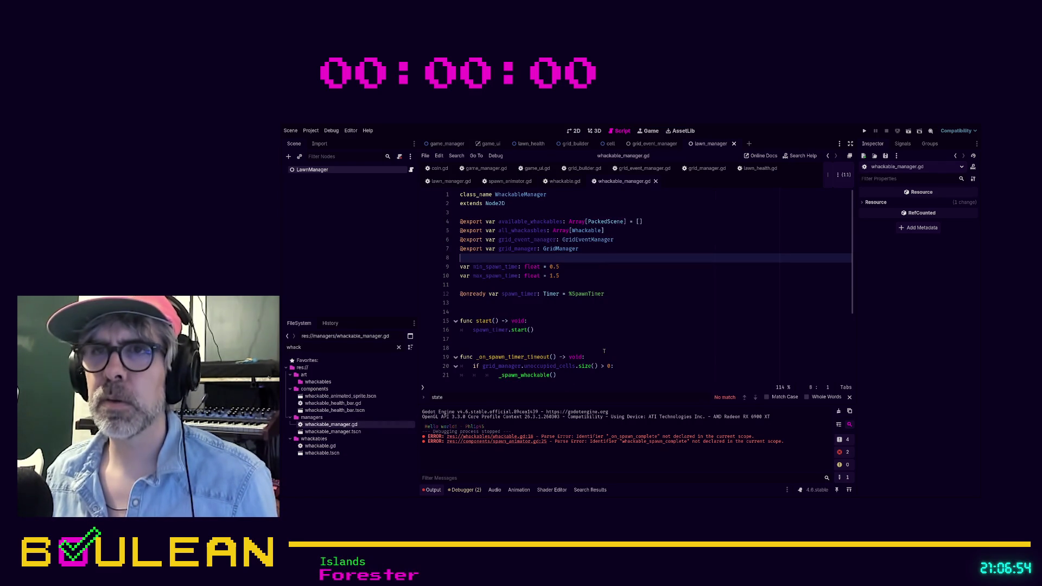
scroll(604, 350, "down", 4)
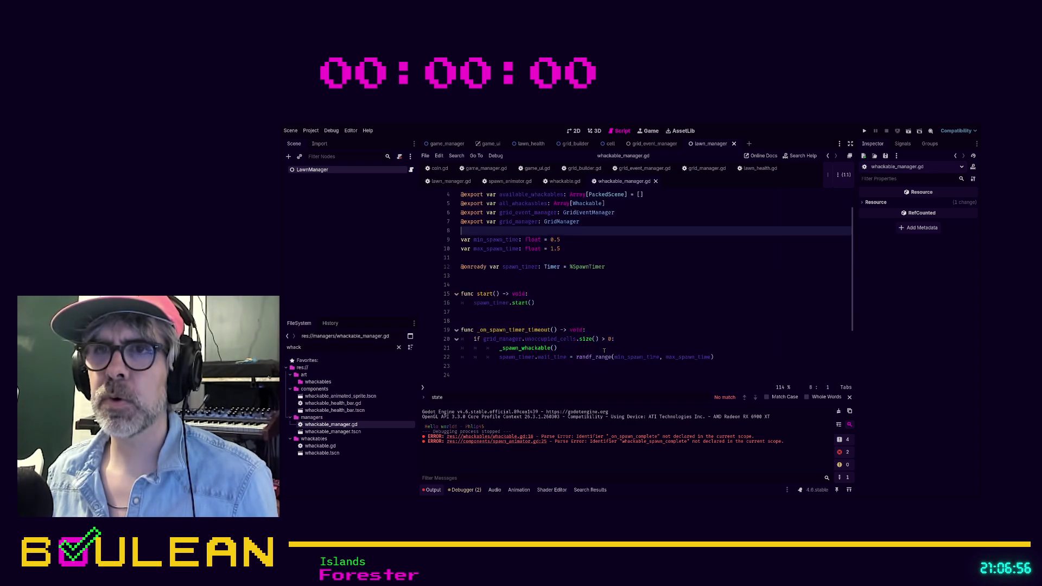
scroll(592, 331, "up", 3)
left_click(576, 294)
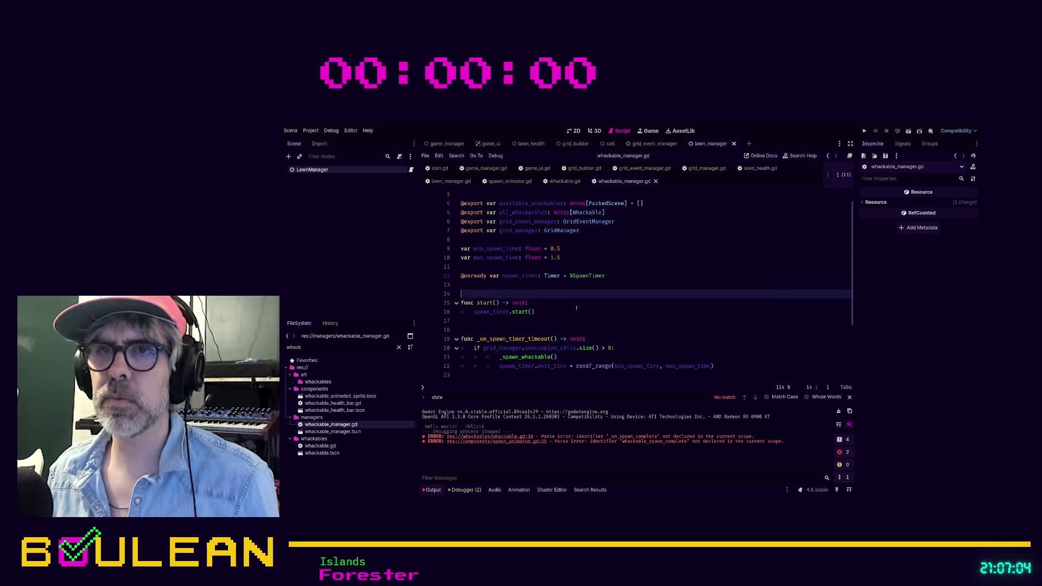
key("Return")
key("Return")
key("Up")
key("Up")
type("f")
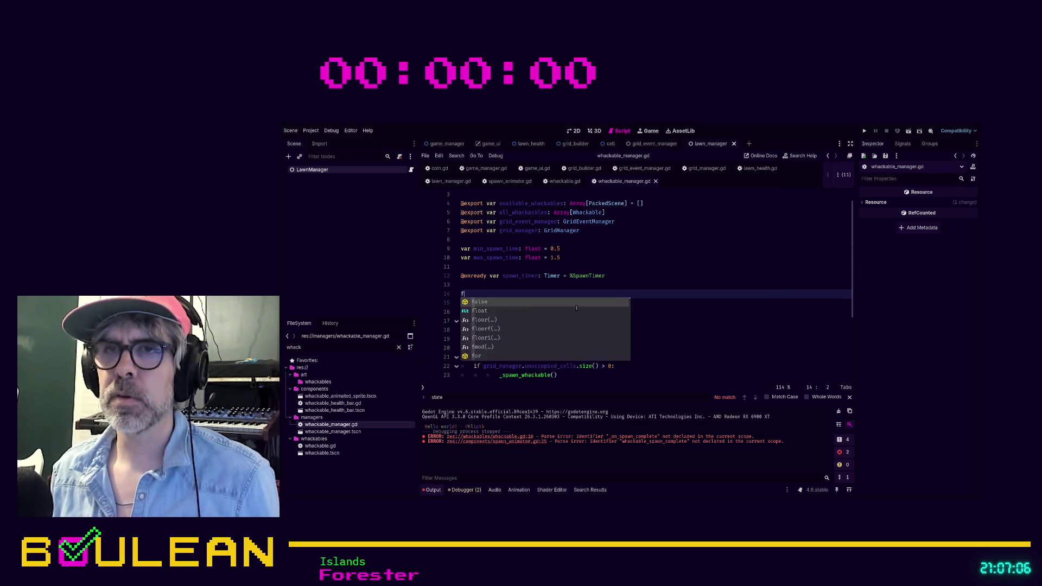
type("unc _read")
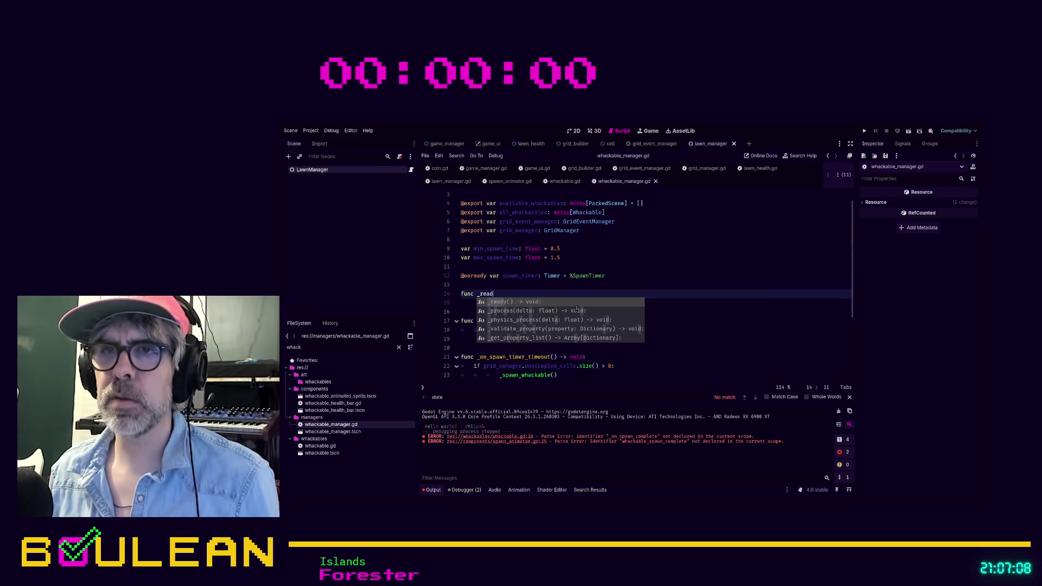
key("Return")
key("Return")
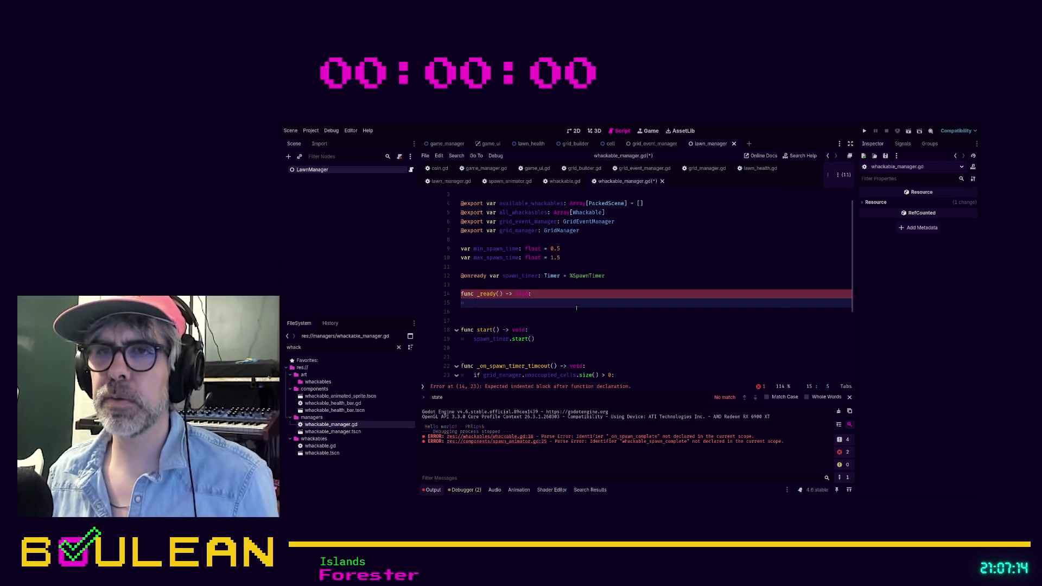
key("shift+Up")
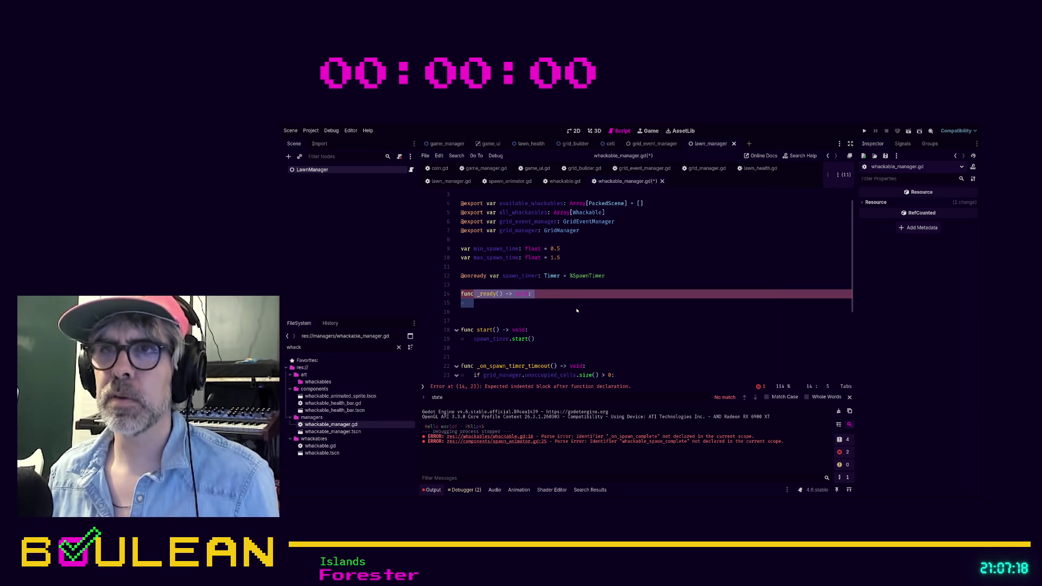
key("shift+Home")
key("BackSpace")
scroll(572, 307, "down", 4)
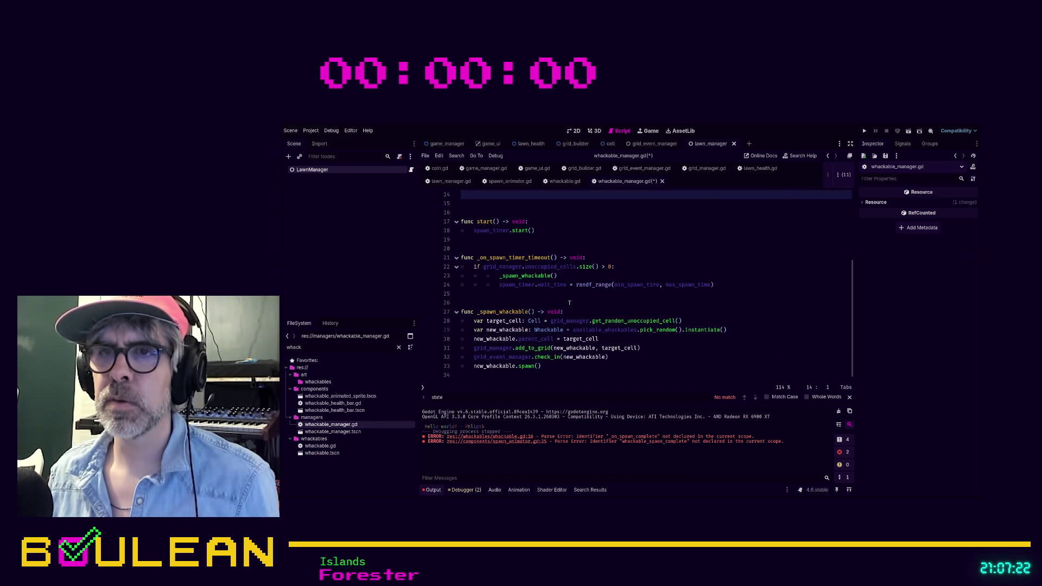
Insert a blank line above new_whackable.spawn() and start it with new_whackable.
left_click(564, 369)
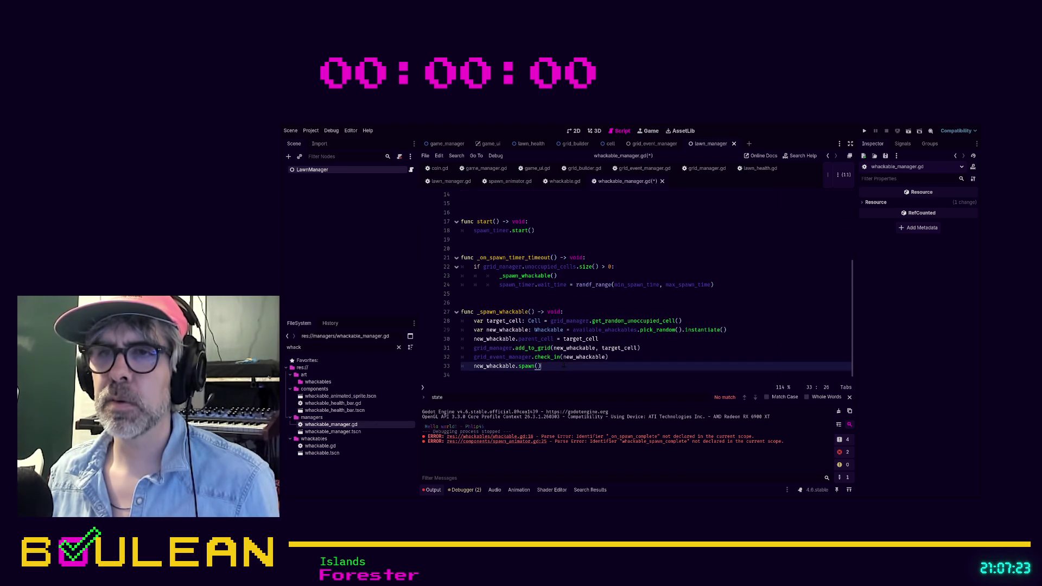
left_click(652, 375)
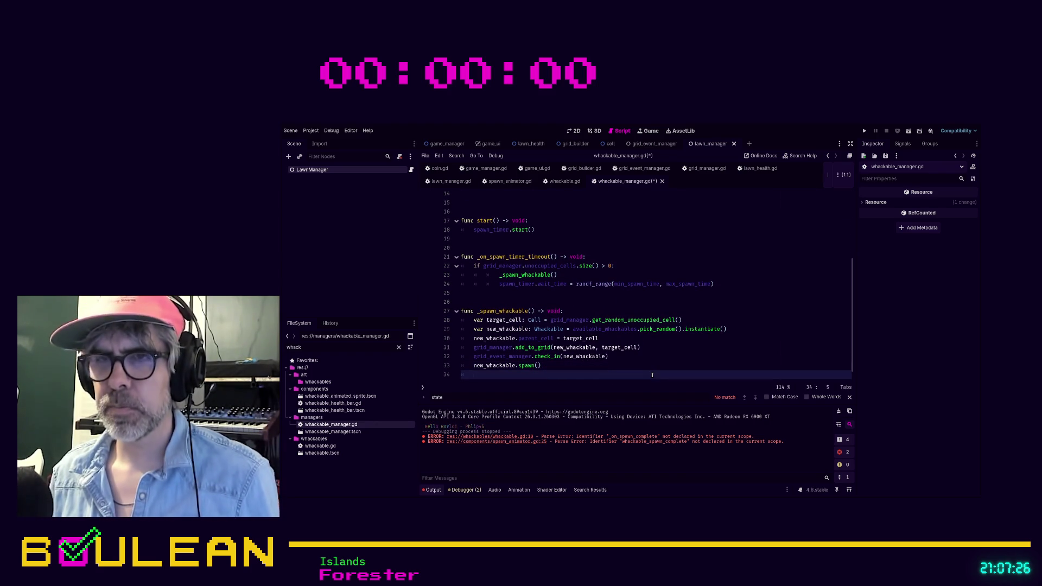
key("Up")
key("Return")
key("Up")
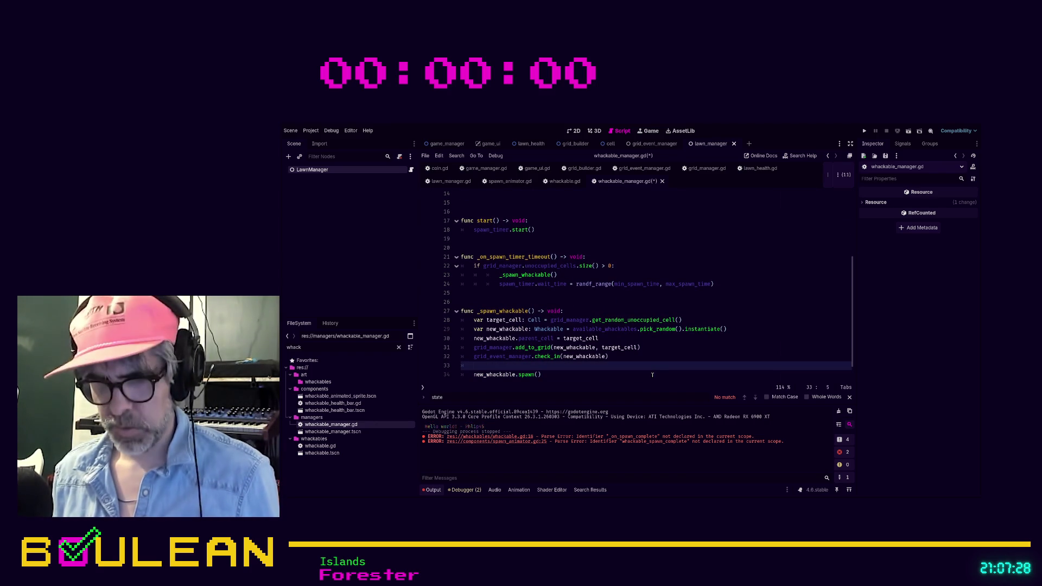
type("new_wha")
key("Return")
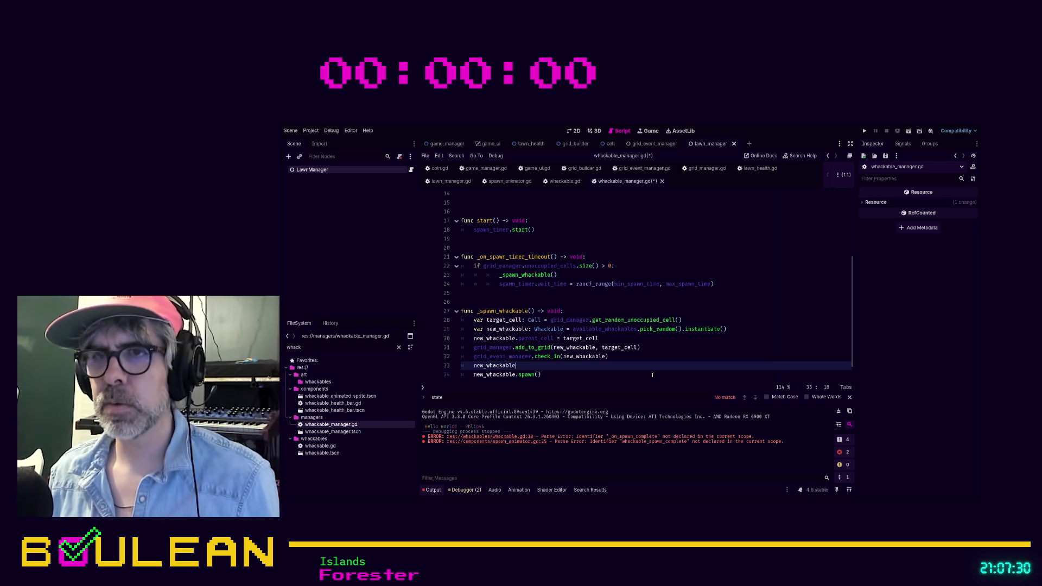
Connect new_whackable.whackable_dealt_damage to _on_whackable_dealt_damage and select the handler name.
type(".")
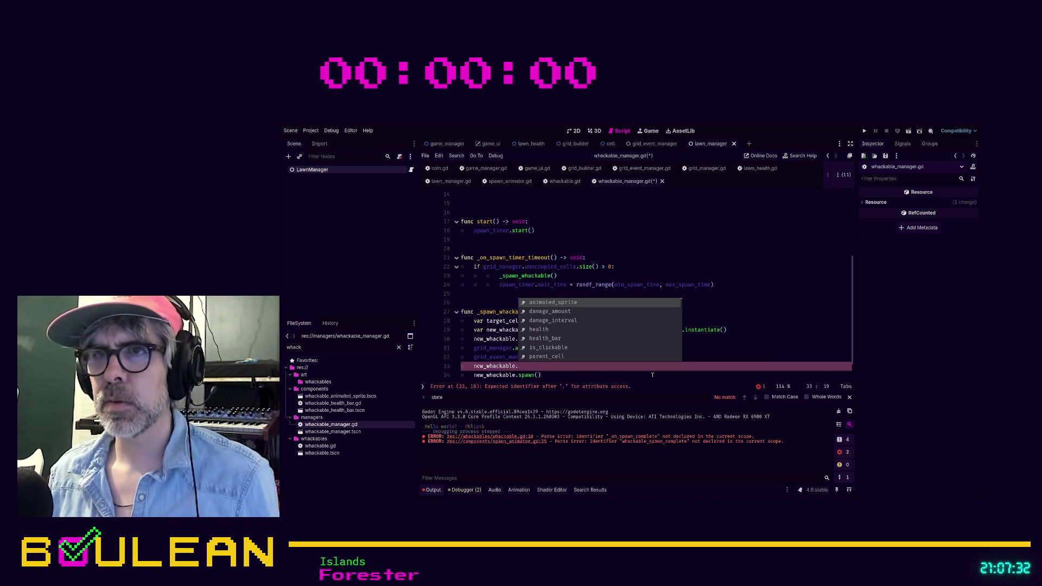
type("dama")
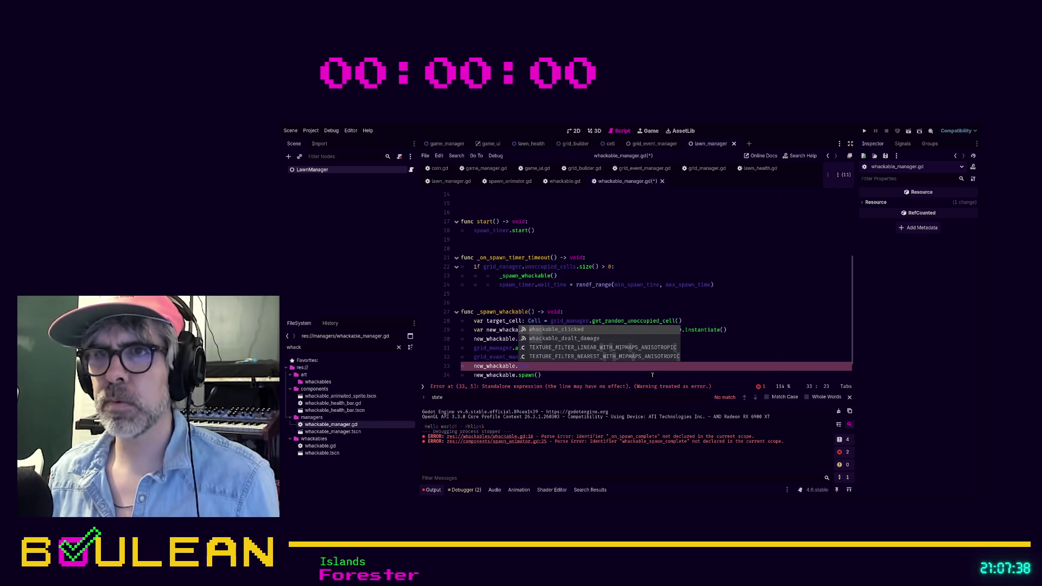
key("Down")
key("Return")
type(".")
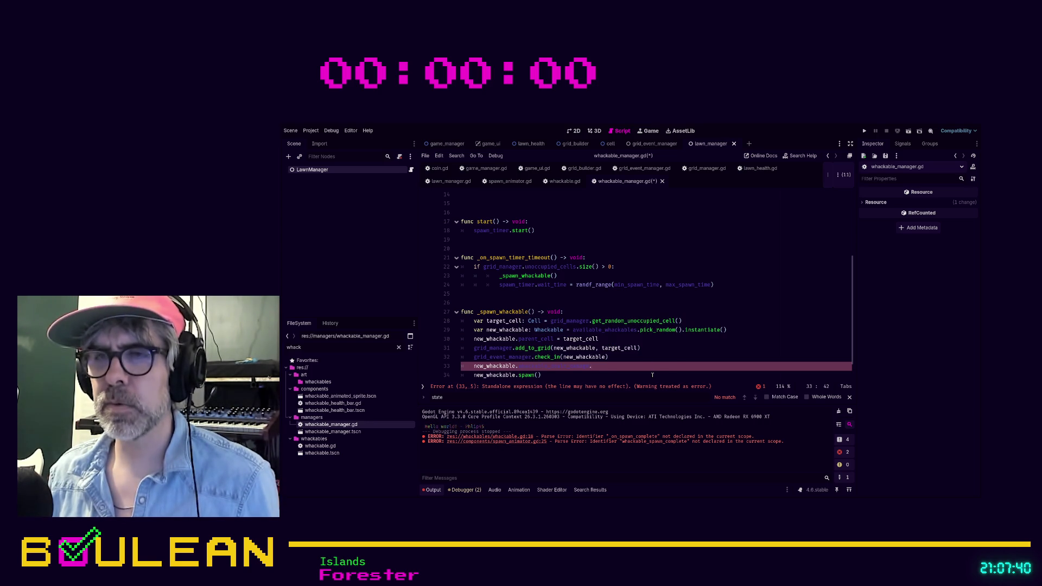
type("e")
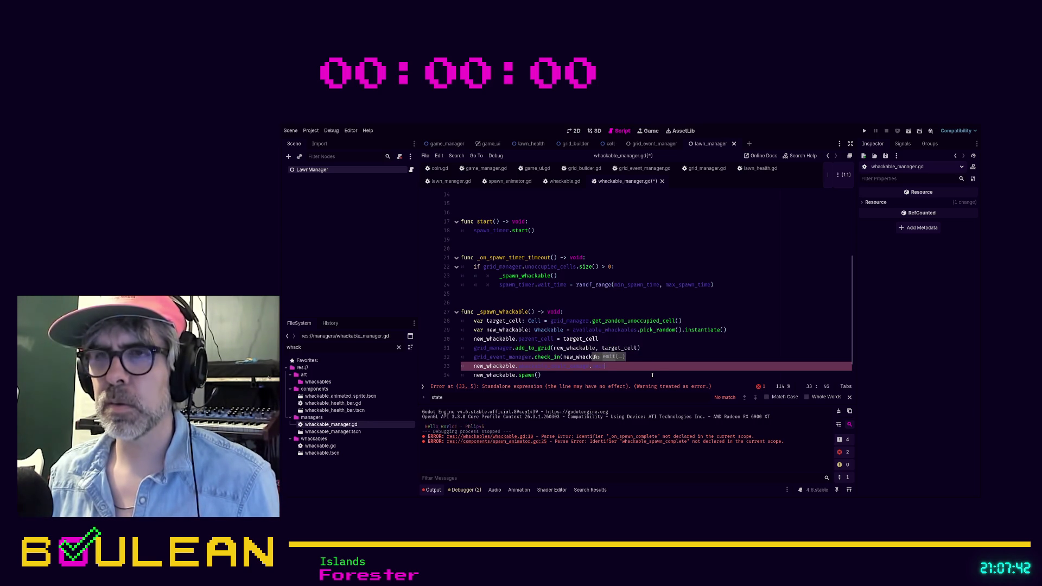
key("BackSpace")
type("con")
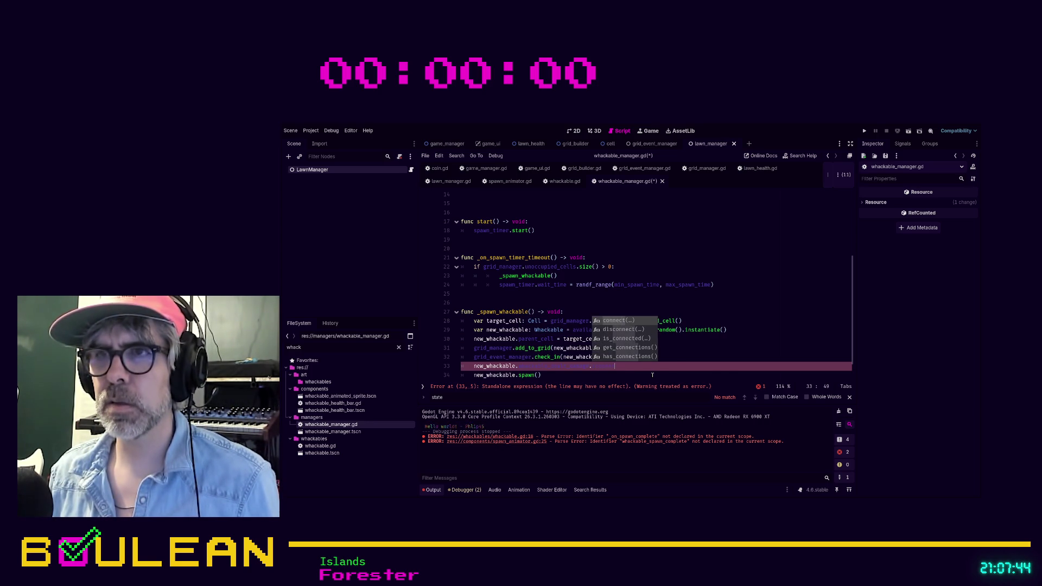
key("Return")
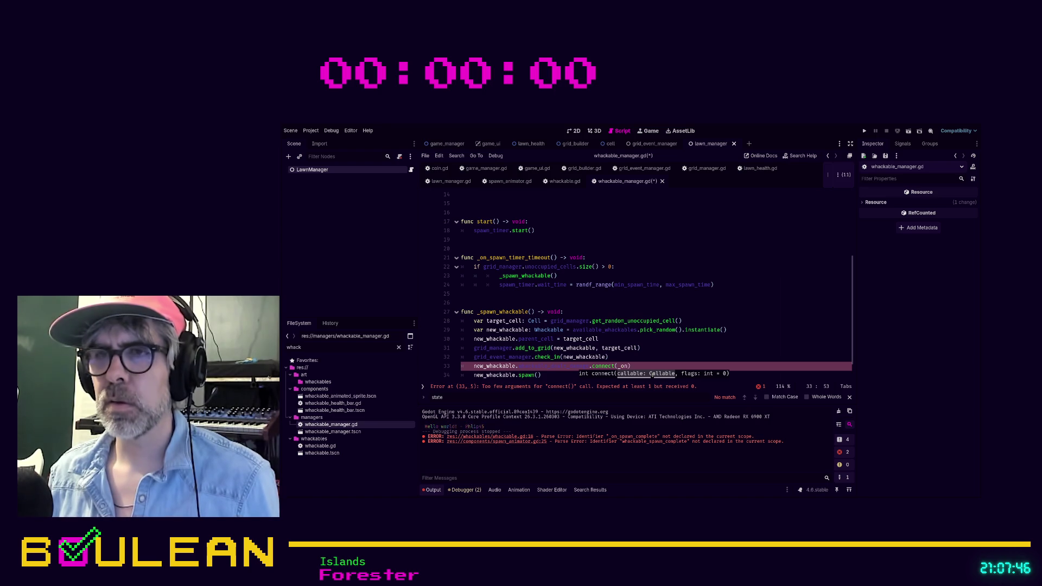
type("_whackable_deal")
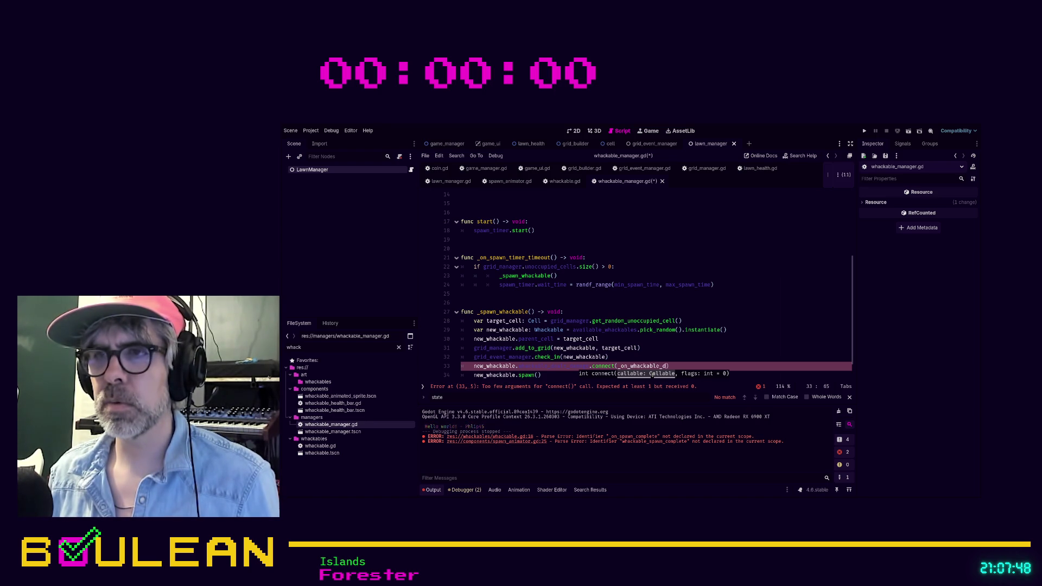
type("t_damage")
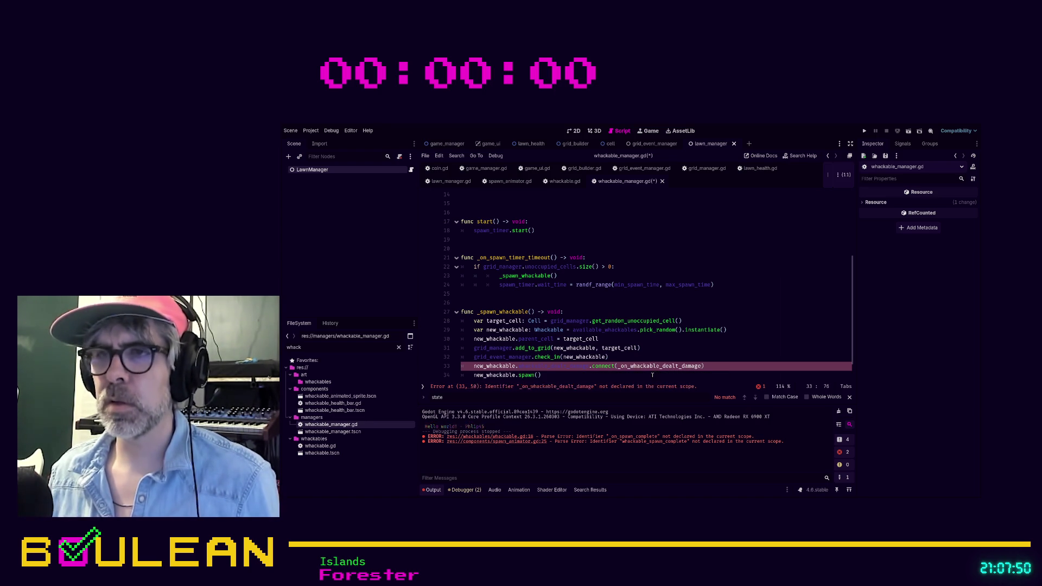
double_click(619, 366)
key("ctrl+c")
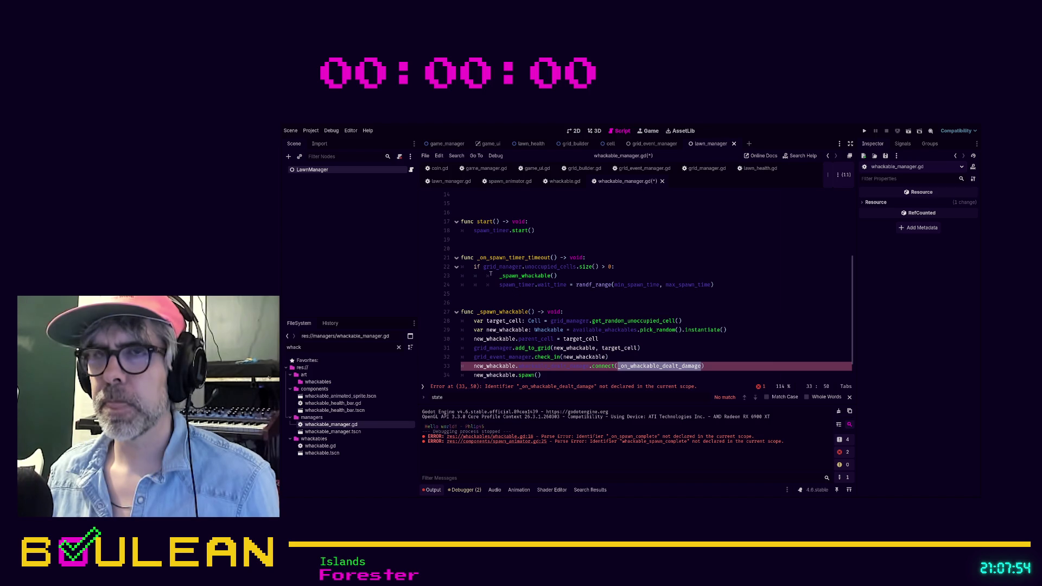
left_click(465, 294)
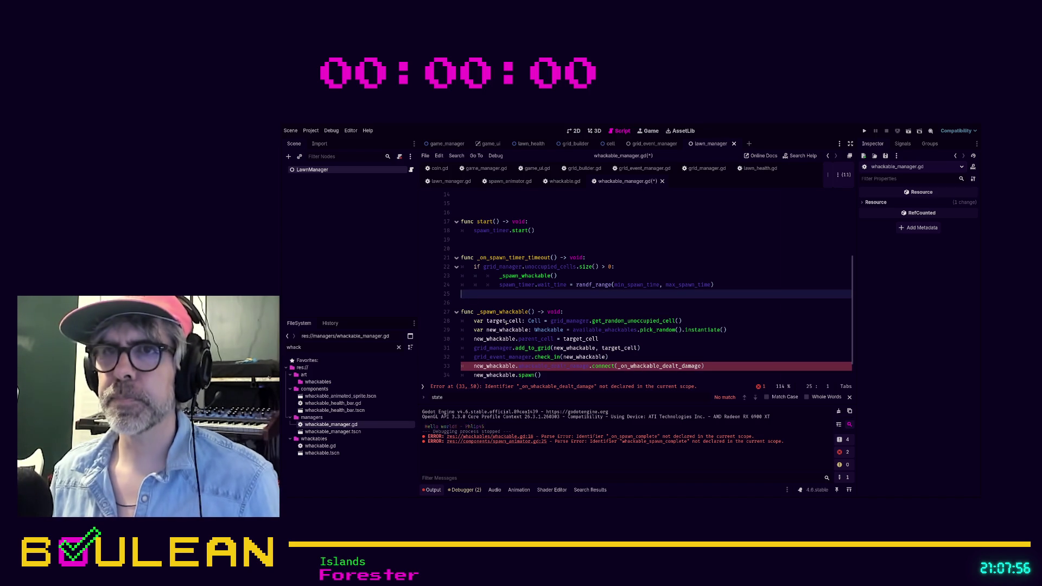
Declare func _on_whackable_dealt_damage(amount: int) -> void: below the timer handler.
key("Return")
key("Return")
key("Return")
key("Up")
key("Up")
key("Down")
key("ctrl+v")
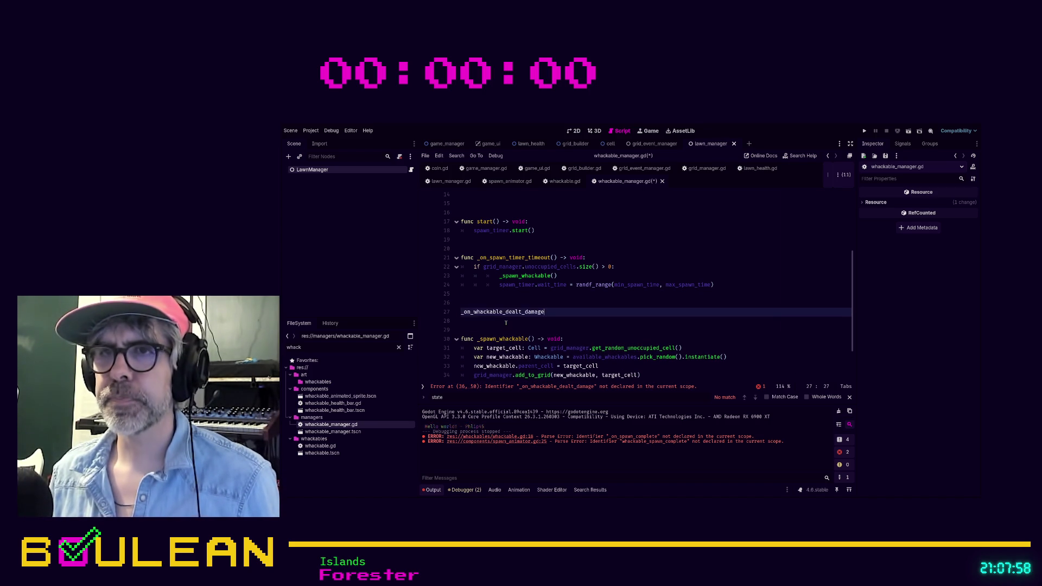
key("Home")
type("func")
key("End")
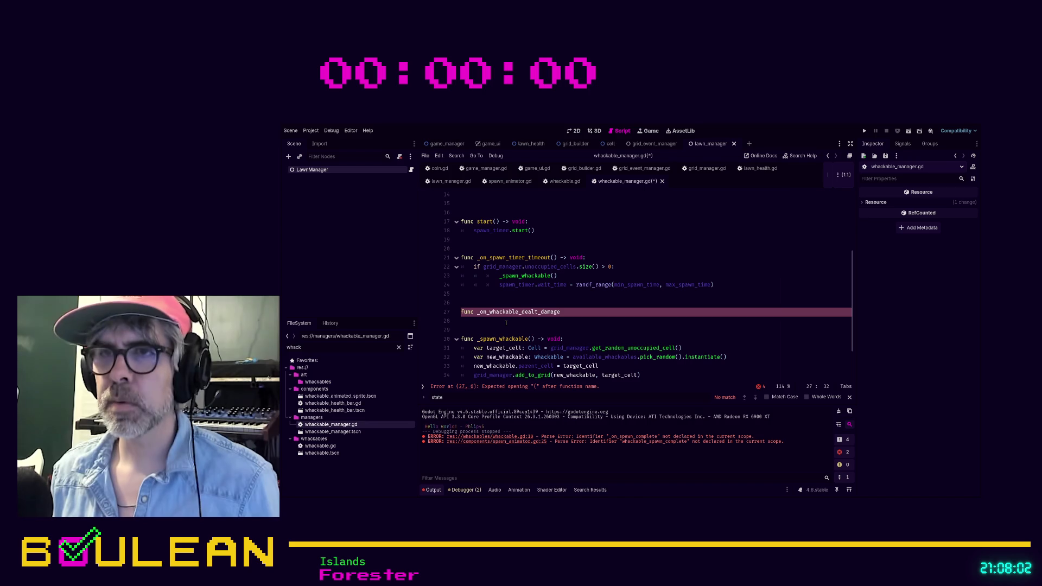
type("(amount: ")
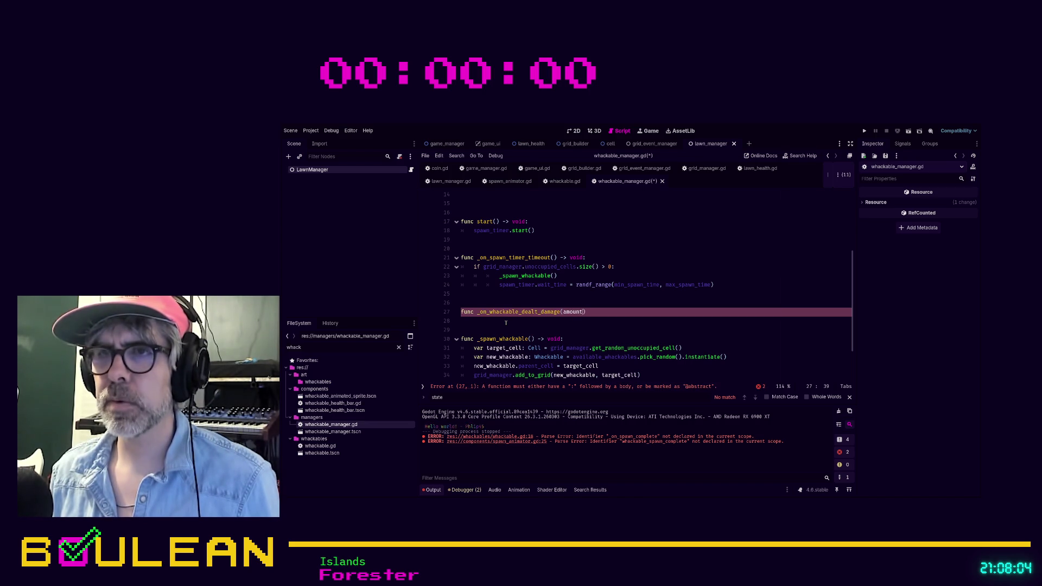
type("int")
key("Return")
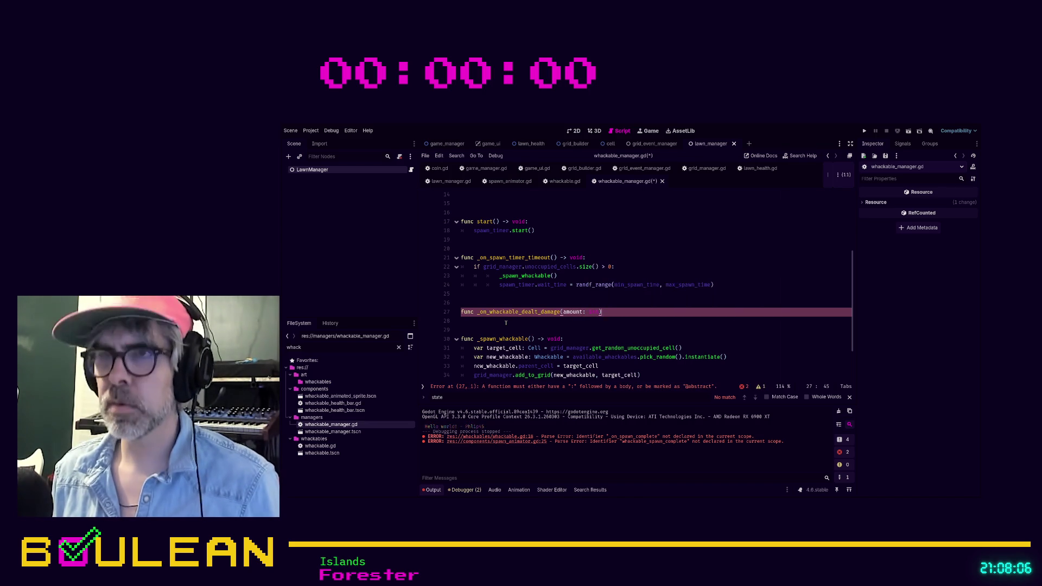
type(") -> void:")
key("Return")
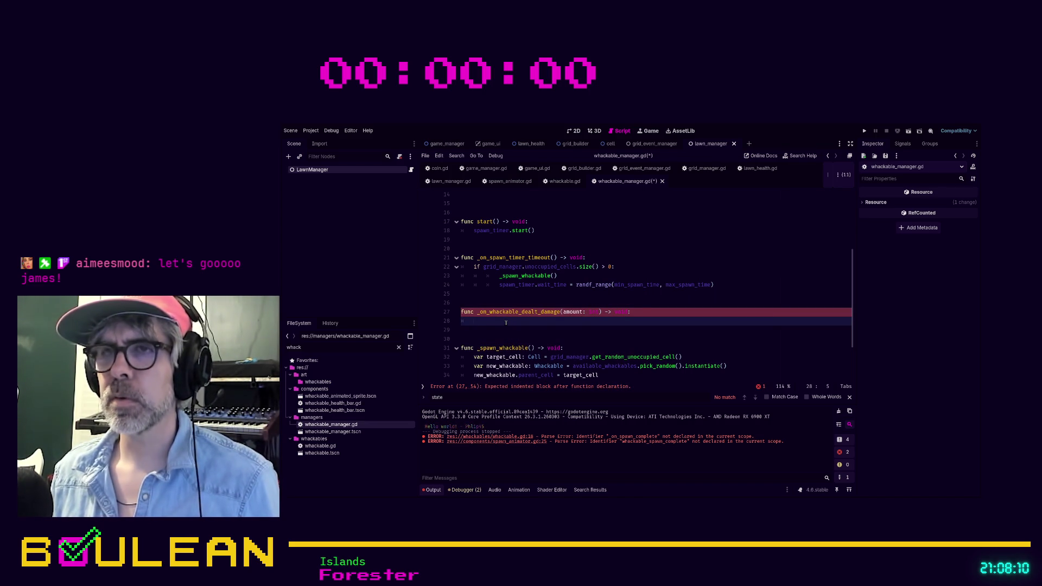
Give the handler a pass body, discarding a grid_event_manager attempt, and save whackable_manager.gd.
type("ga")
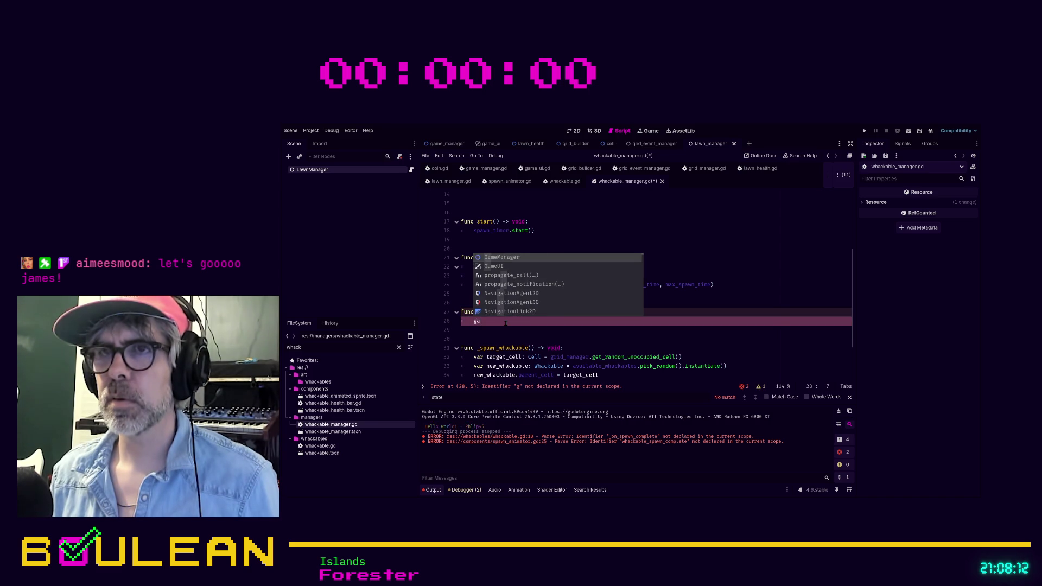
key("BackSpace")
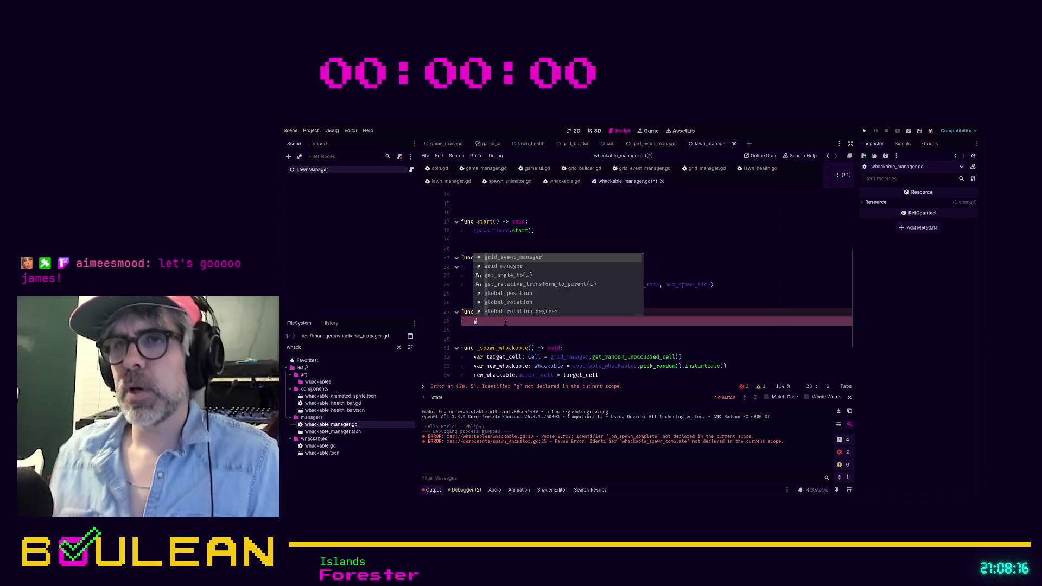
key("Escape")
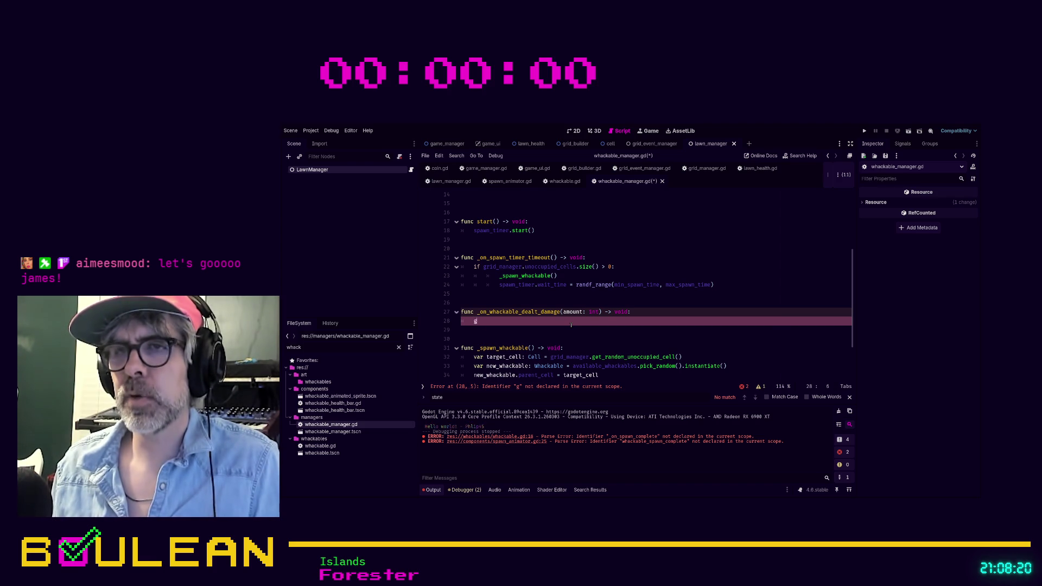
key("Return")
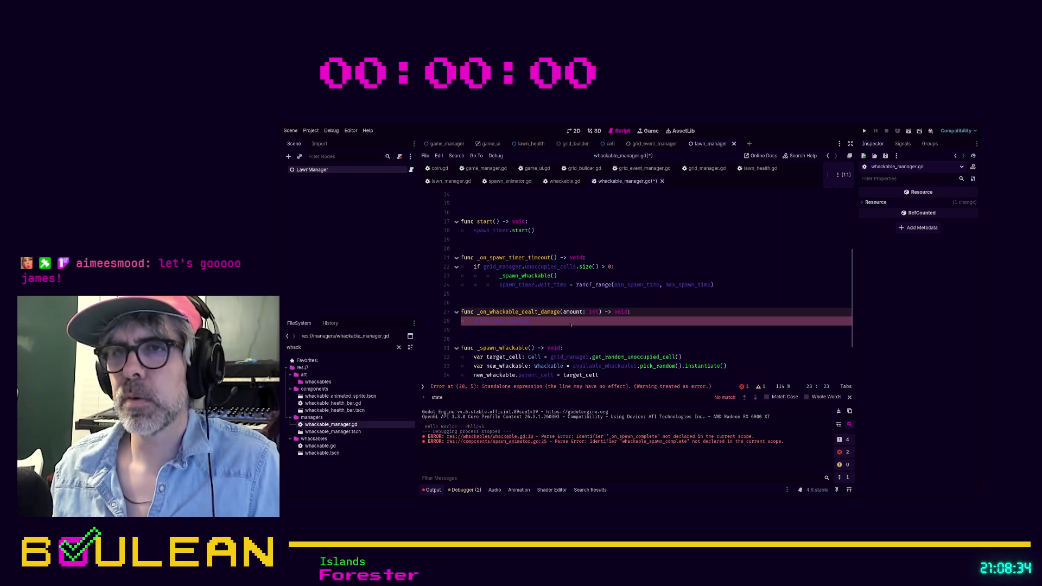
type(".")
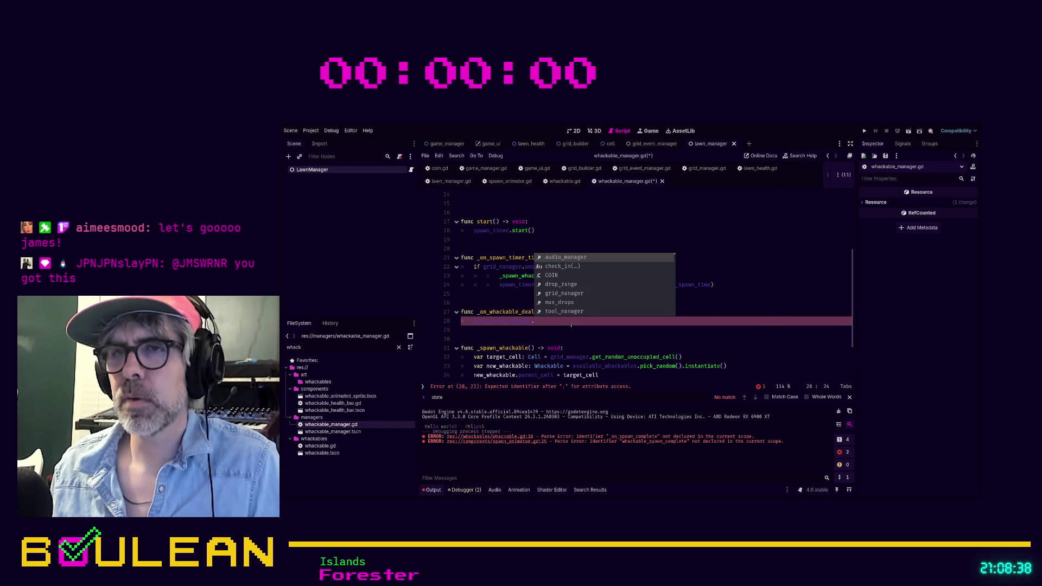
key("BackSpace")
key("BackSpace")
key("BackSpace")
key("BackSpace")
key("BackSpace")
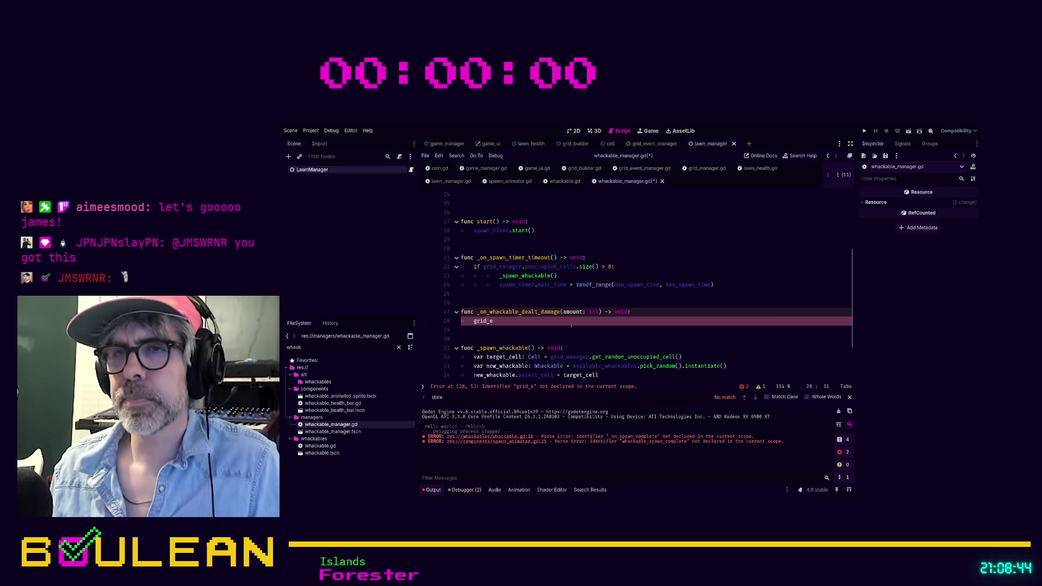
key("BackSpace")
key("BackSpace")
key("BackSpace")
type("pass")
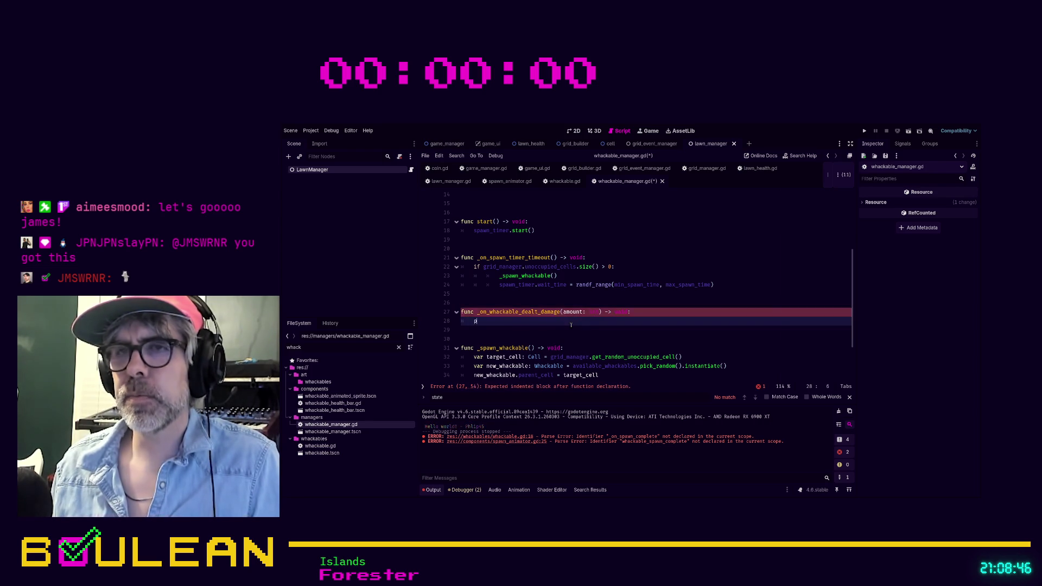
key("ctrl+s")
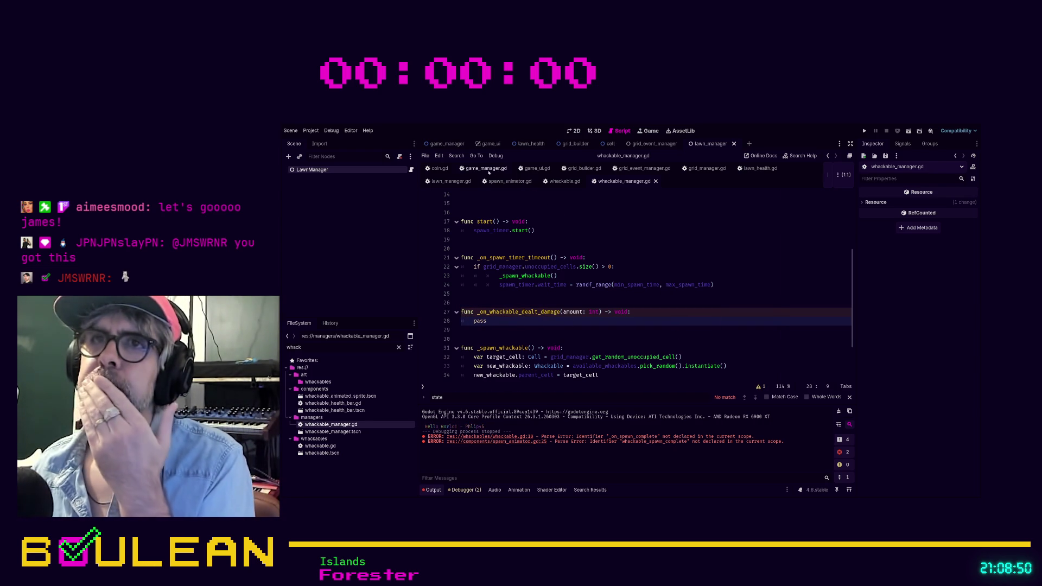
Switch from the game_manager.gd script to the 2D view and open the game_manager scene tab.
left_click(486, 168)
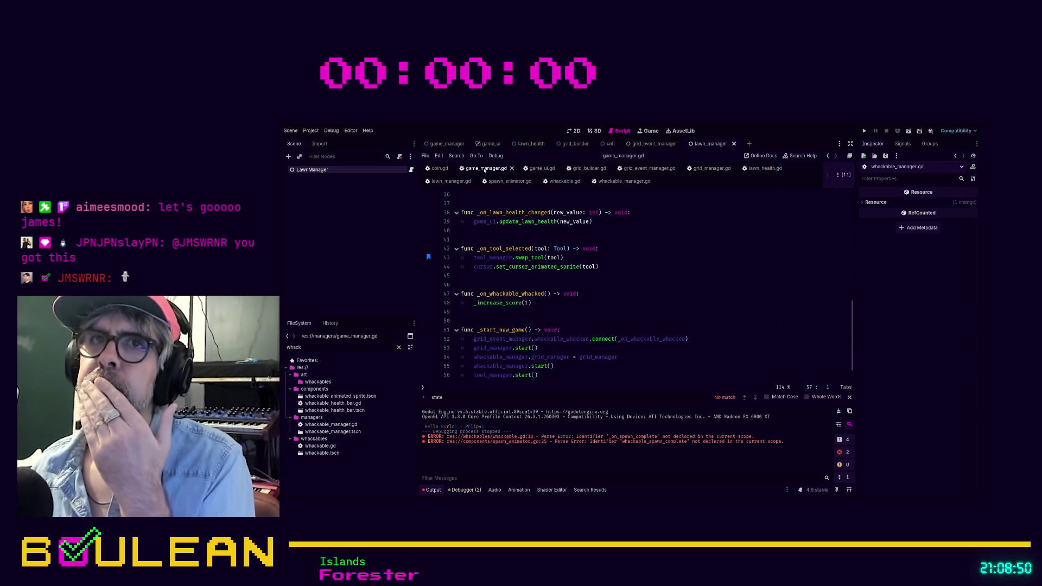
left_click(574, 131)
left_click(446, 144)
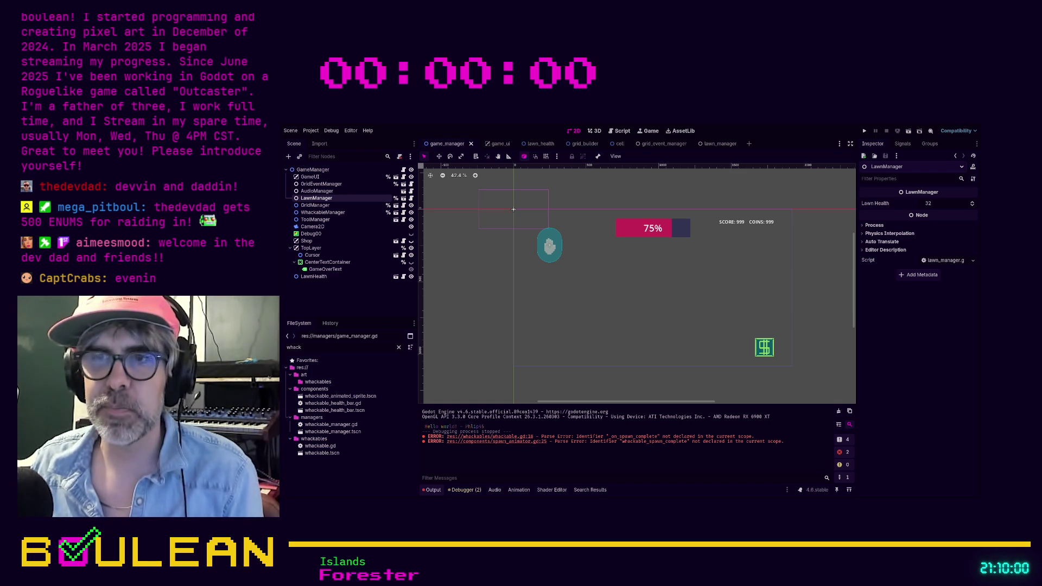
Open spawn_animator.gd, then run the project with F5 to test the changes.
left_click(496, 441)
left_click(544, 365)
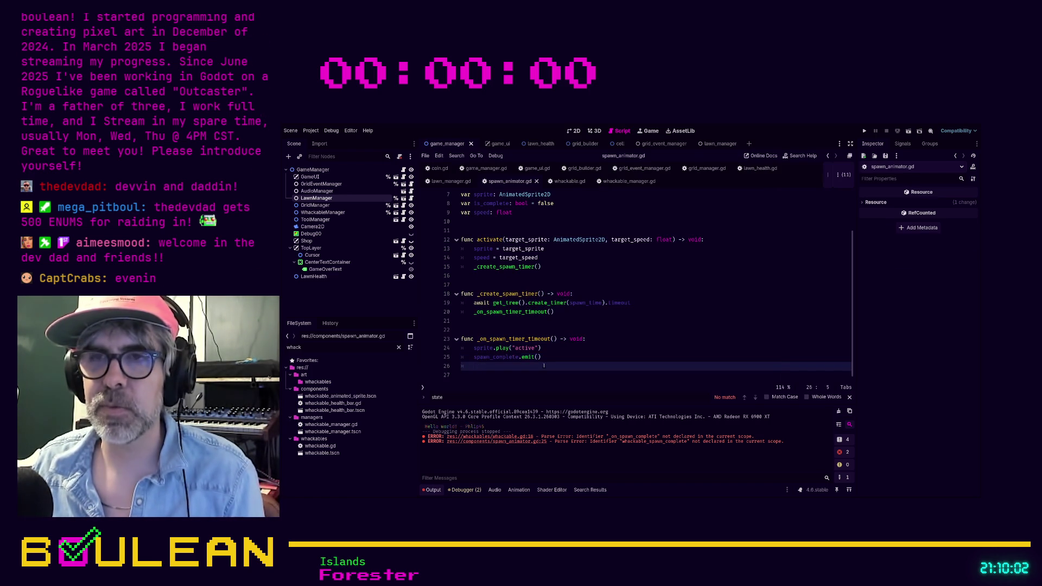
key("F5")
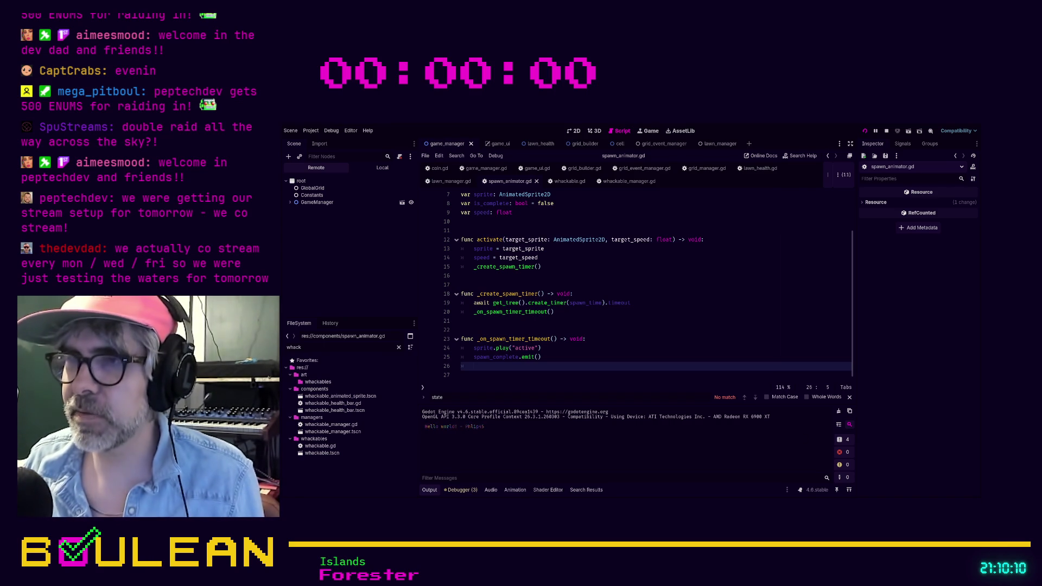
key("F5")
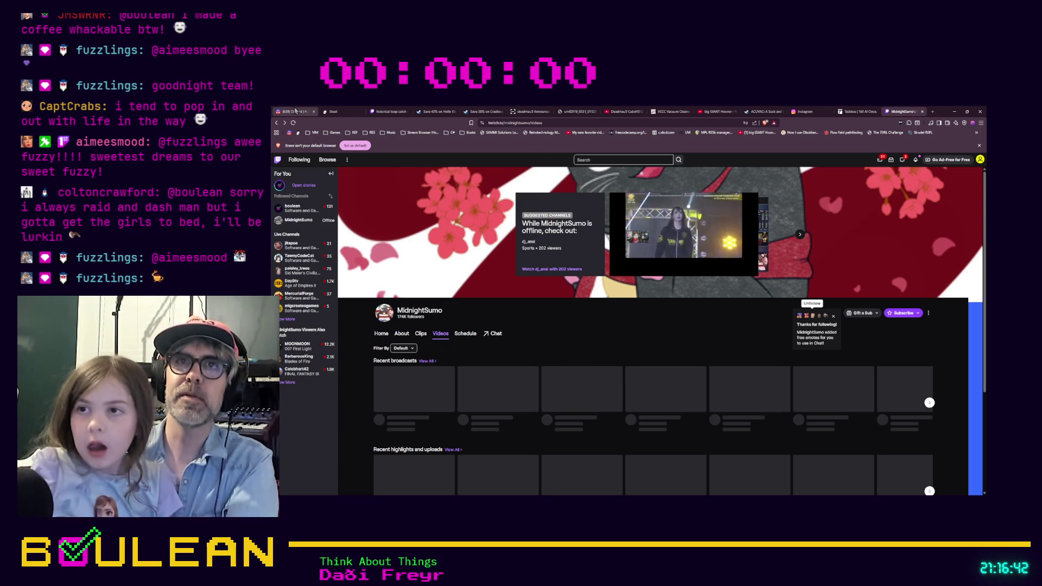
Switch to the Discord tab and scroll #community-art to the pig and coffee pixel-art posts.
left_click(296, 111)
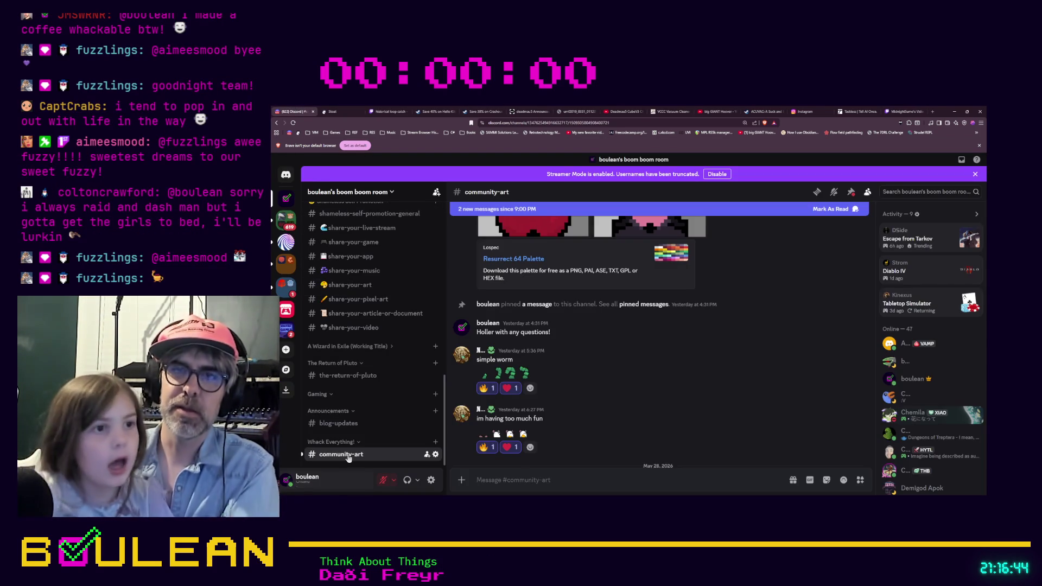
scroll(556, 381, "down", 10)
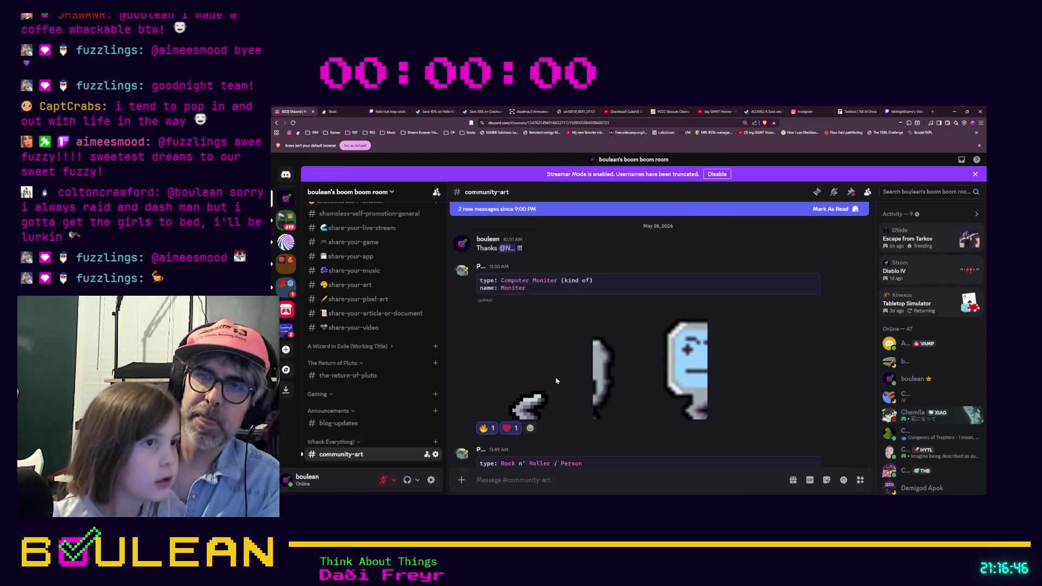
scroll(556, 381, "down", 10)
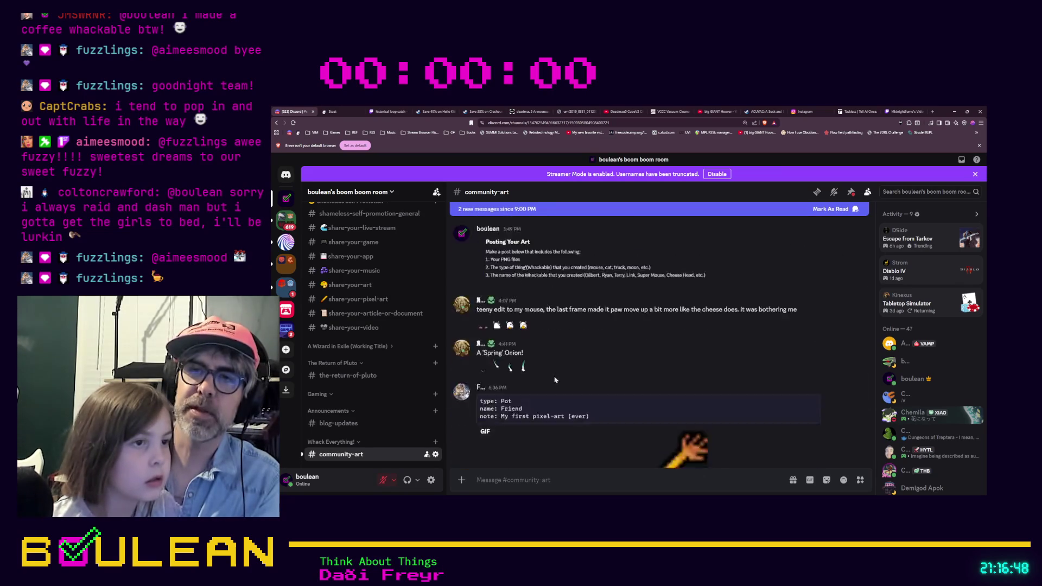
scroll(554, 379, "down", 1)
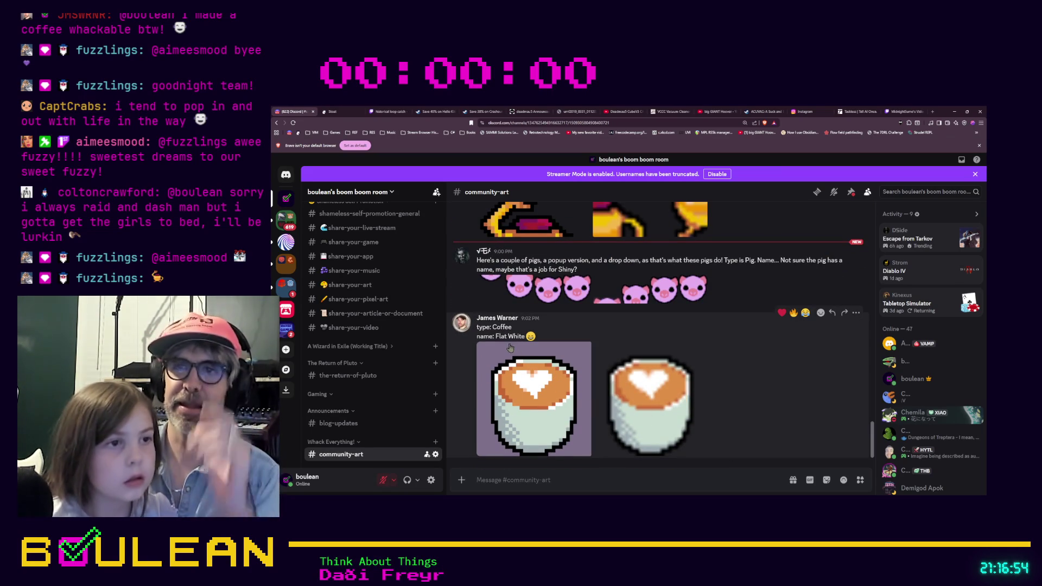
scroll(521, 360, "up", 2)
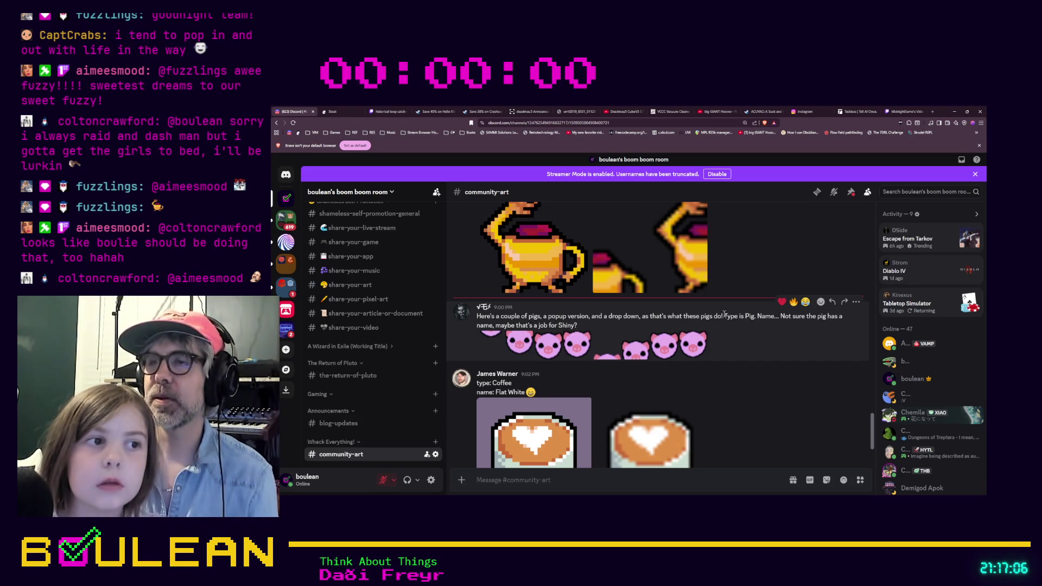
scroll(723, 314, "down", 1)
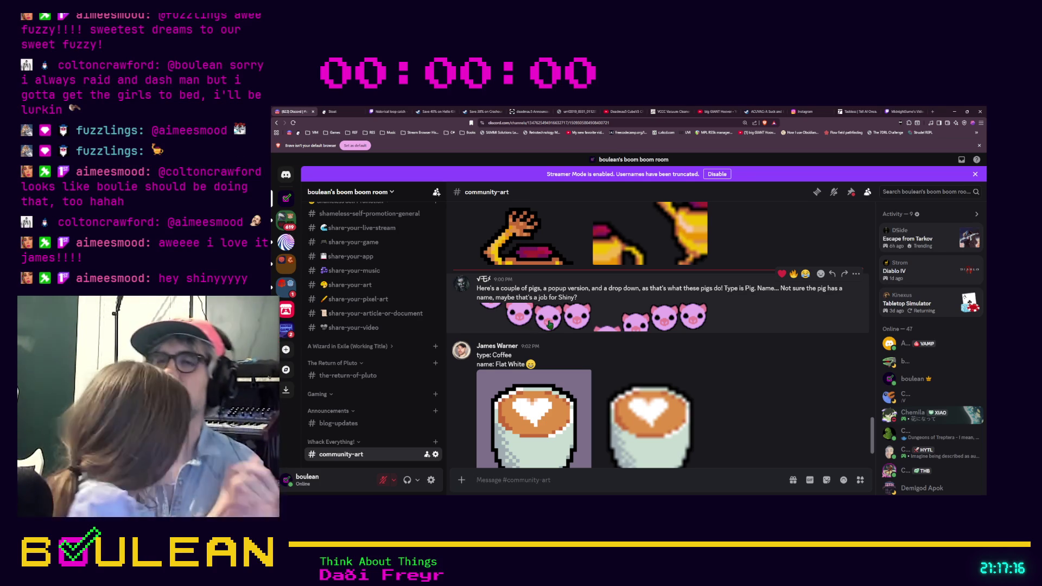
left_click(550, 323)
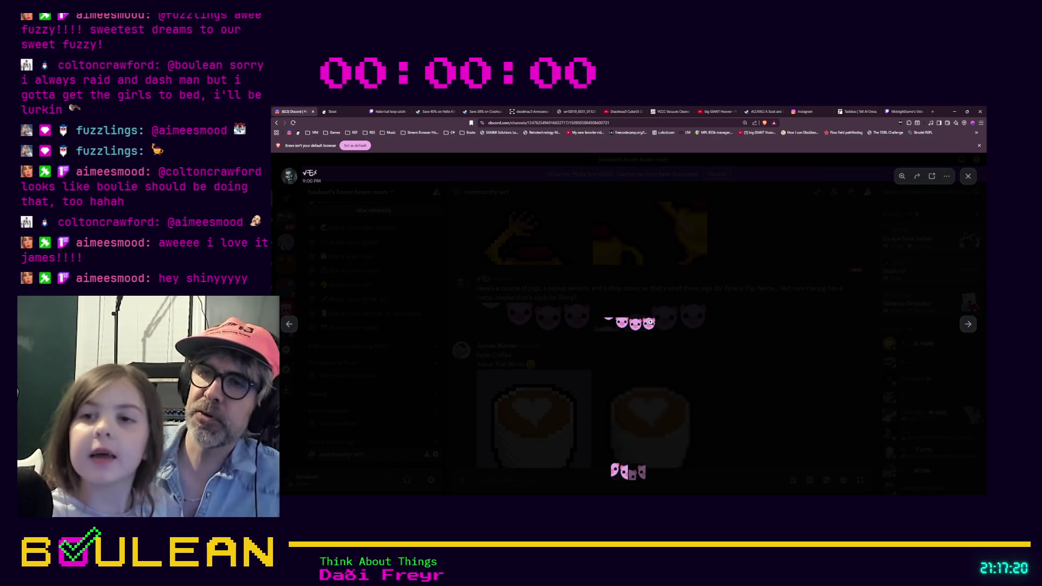
left_click(692, 336)
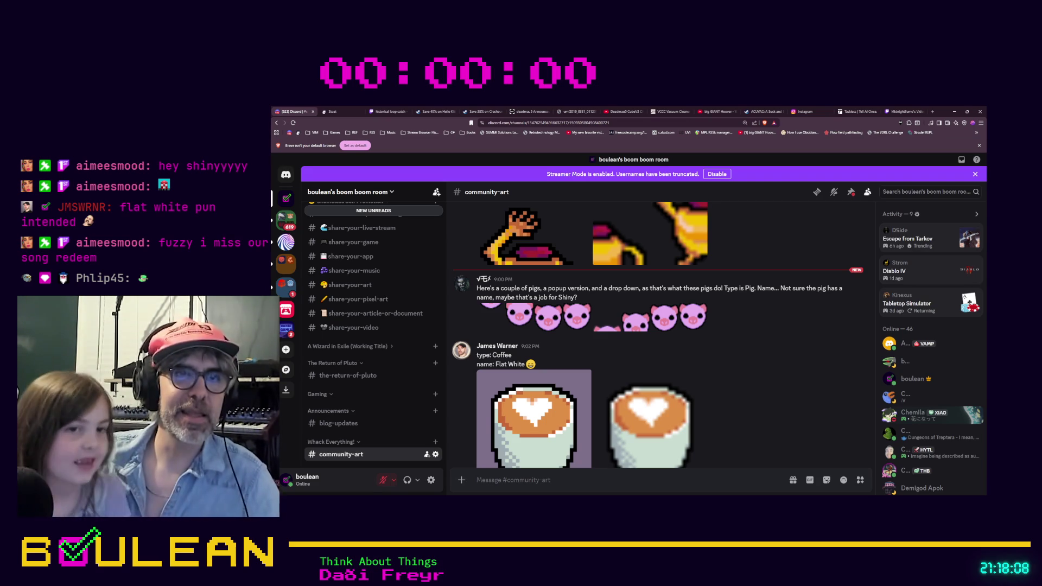
Reply to the pig art post announcing the pig's name is Piggywingy.
mouse_move(836, 277)
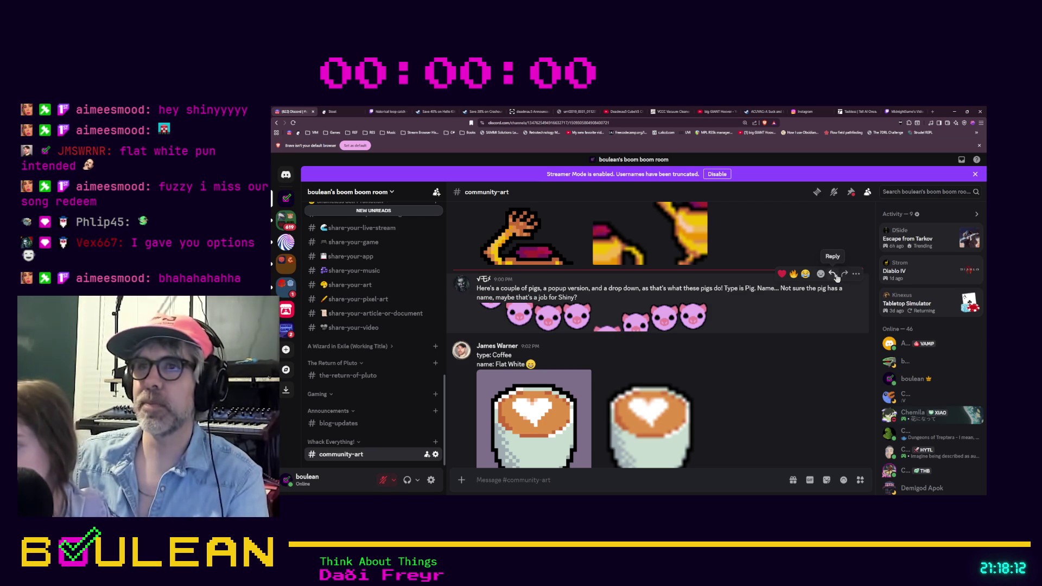
left_click(833, 274)
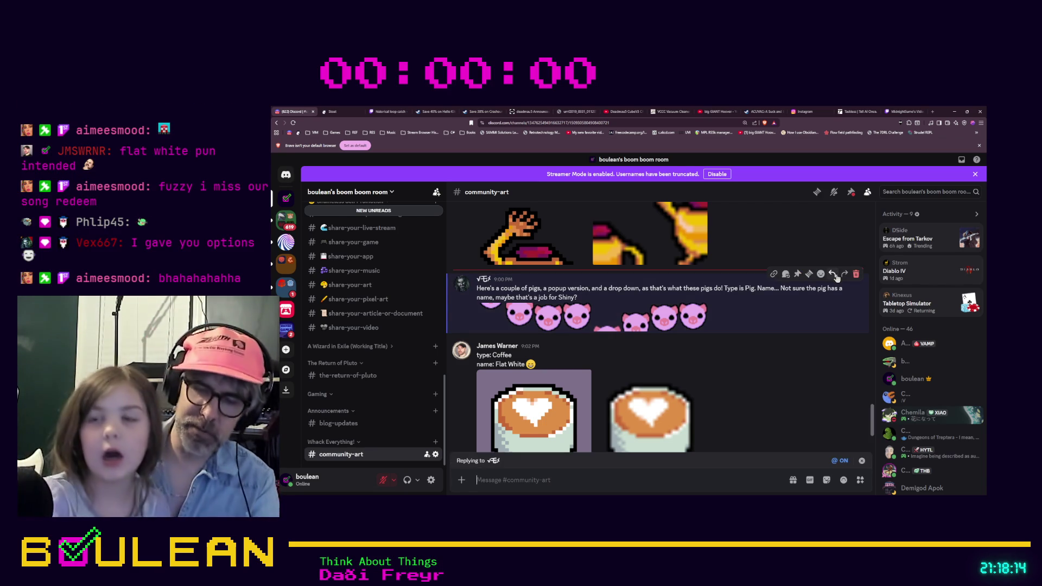
type("Shiny n")
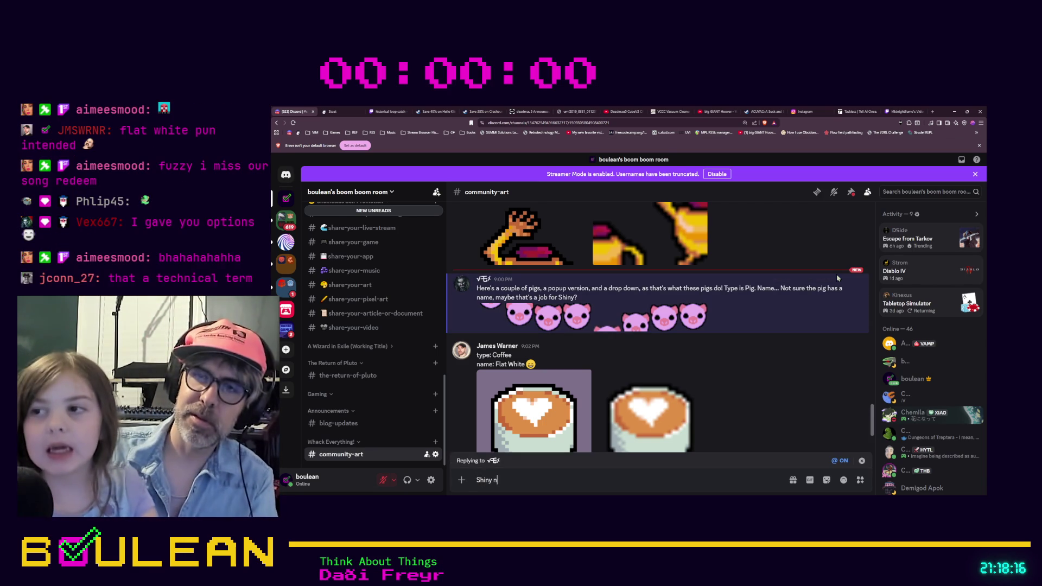
type("amed it Piggy")
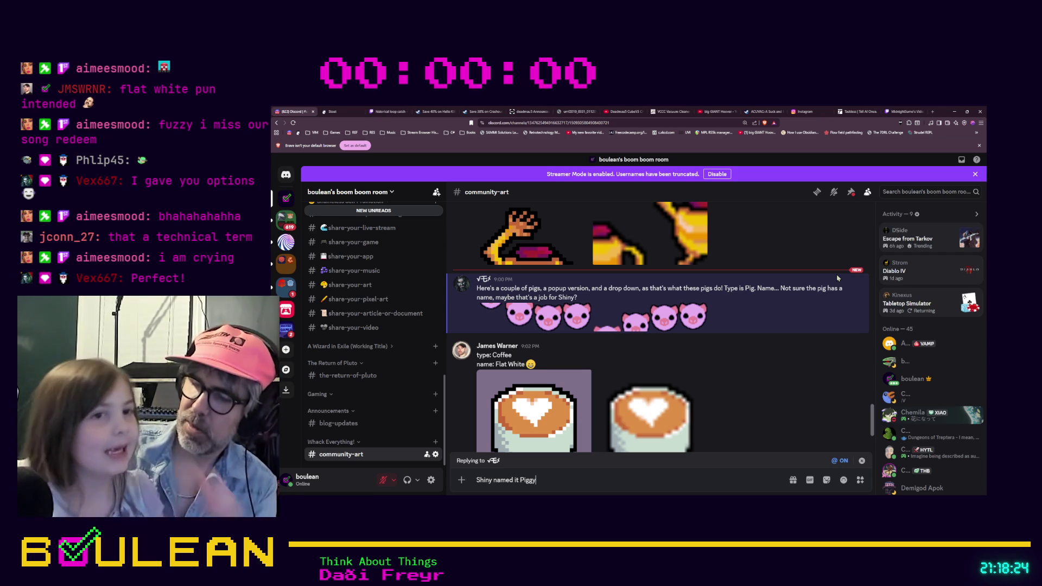
type("wingy!")
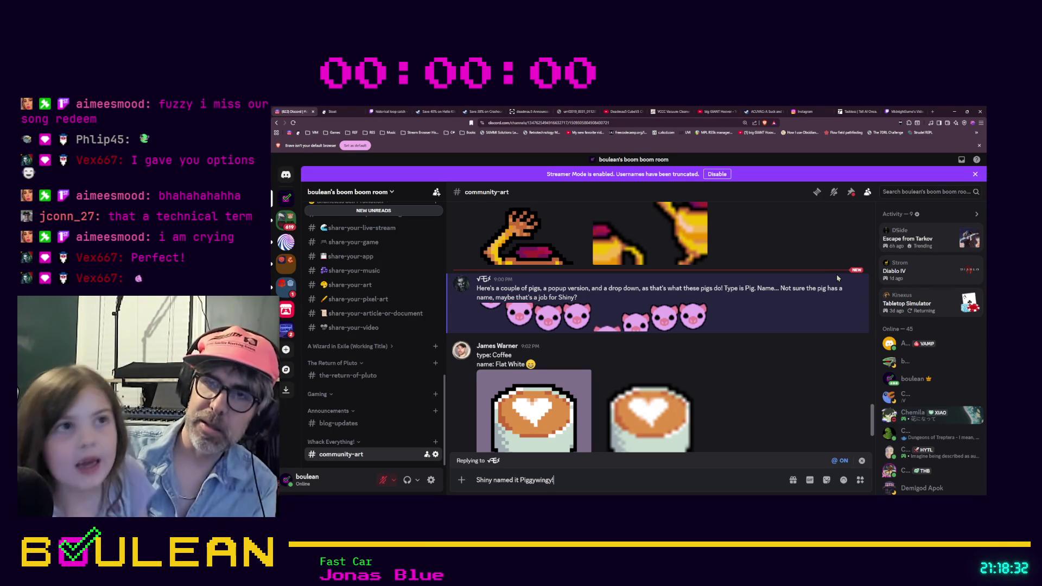
key("Return")
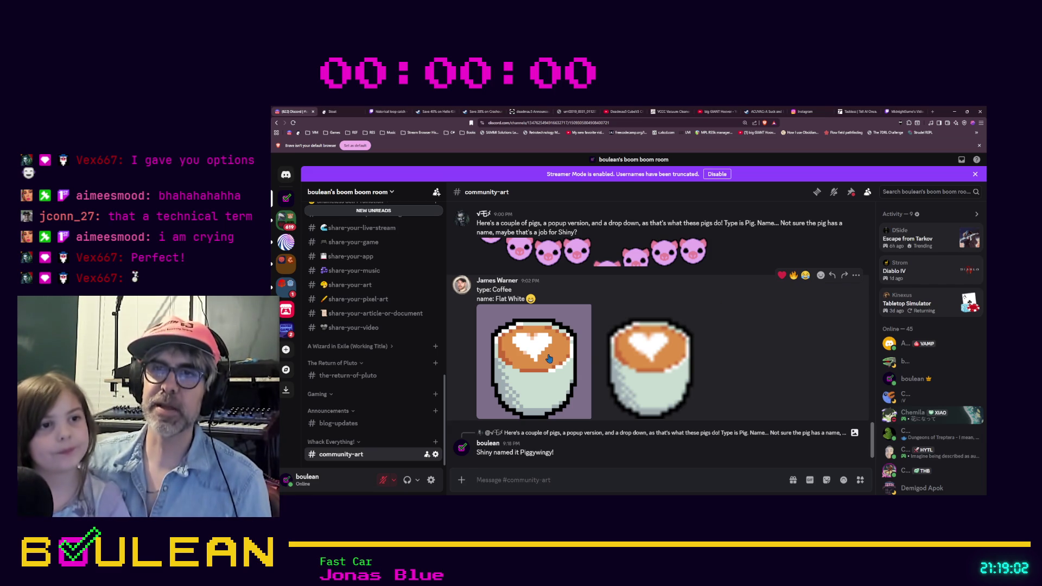
View the enlarged pig image, close it, and minimize the browser window.
scroll(657, 395, "up", 1)
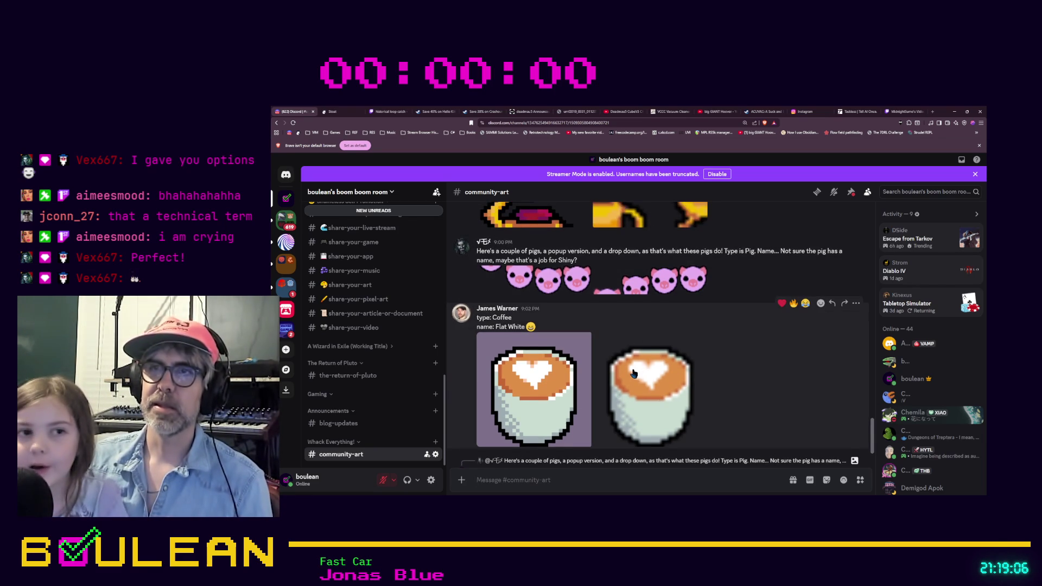
scroll(643, 391, "down", 1)
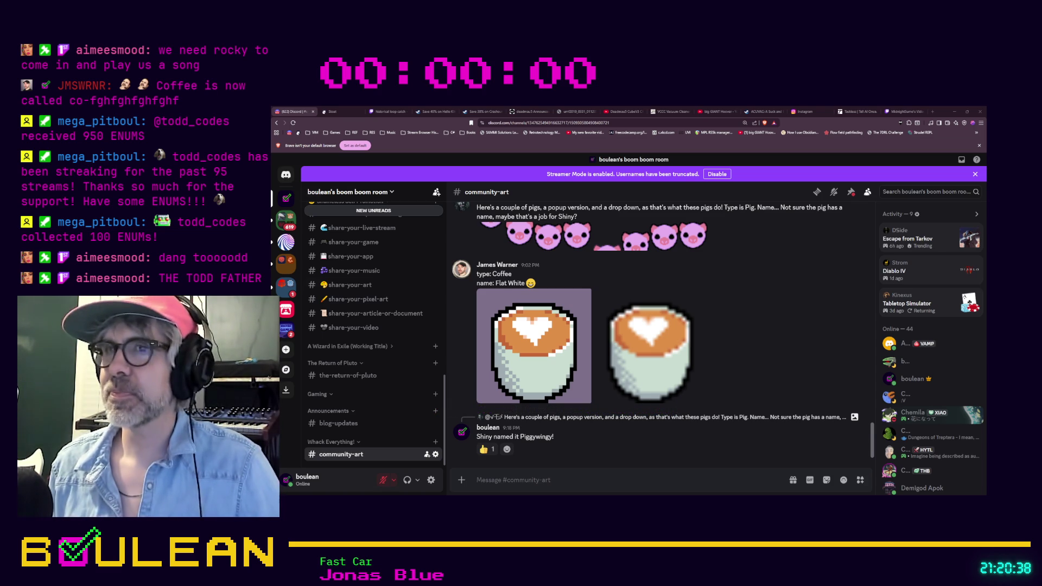
scroll(654, 335, "up", 1)
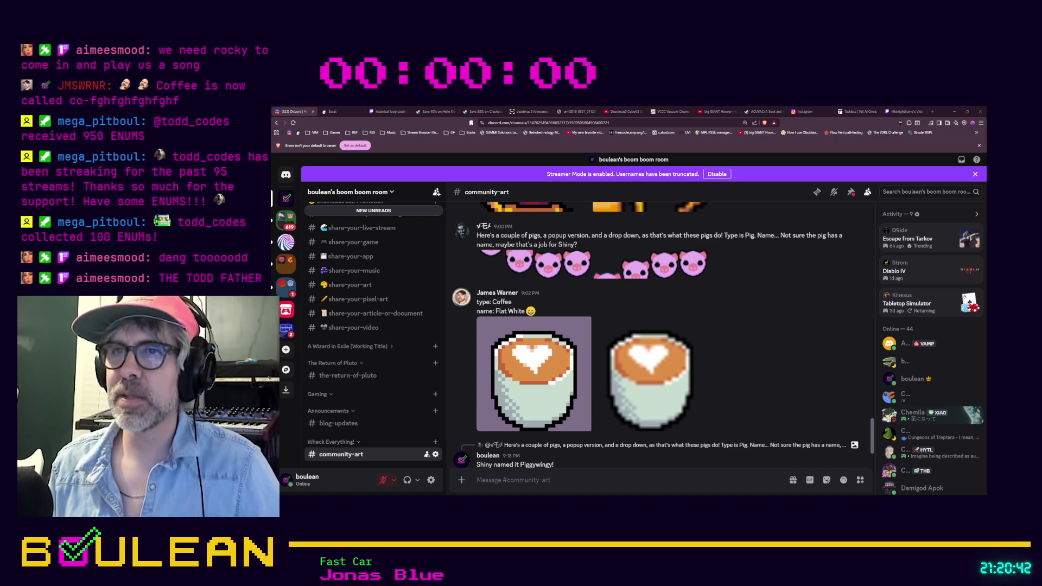
left_click(545, 275)
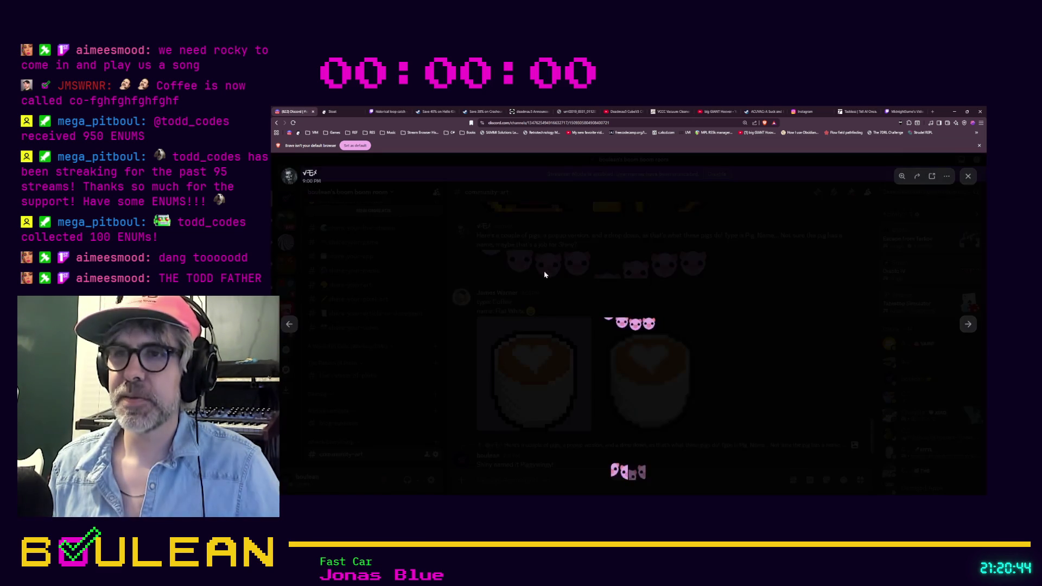
left_click(728, 356)
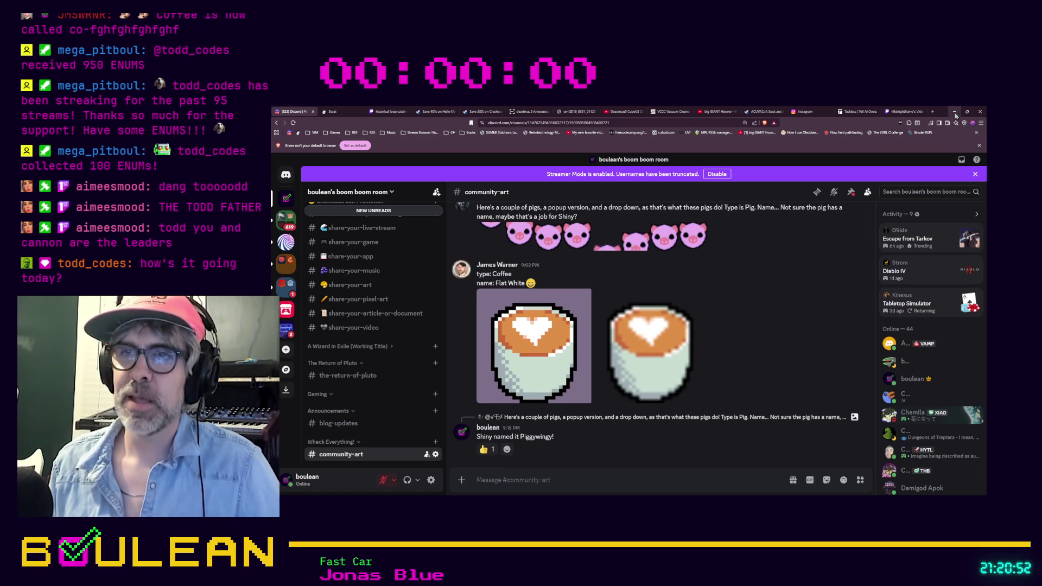
left_click(955, 112)
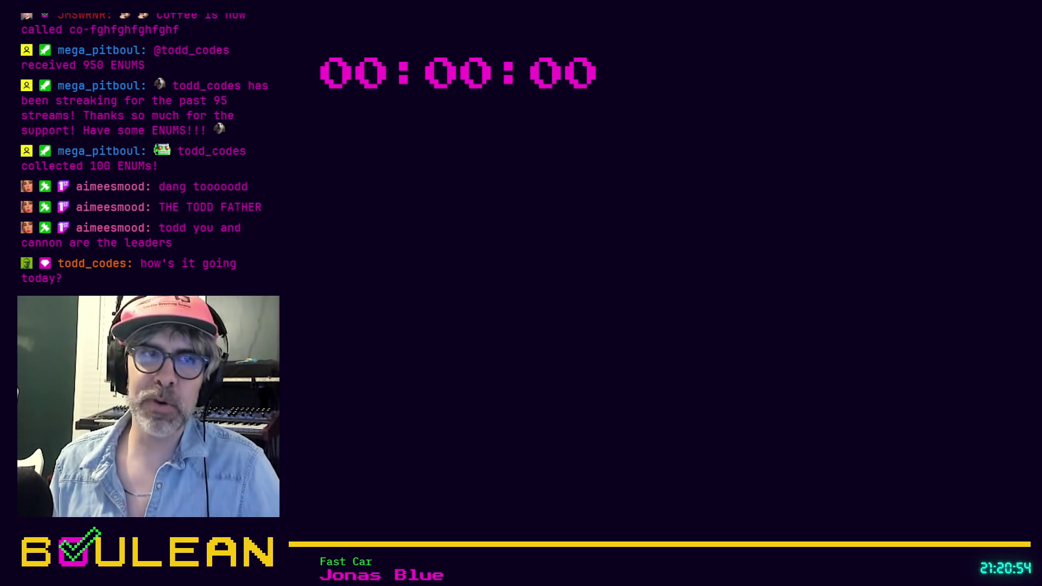
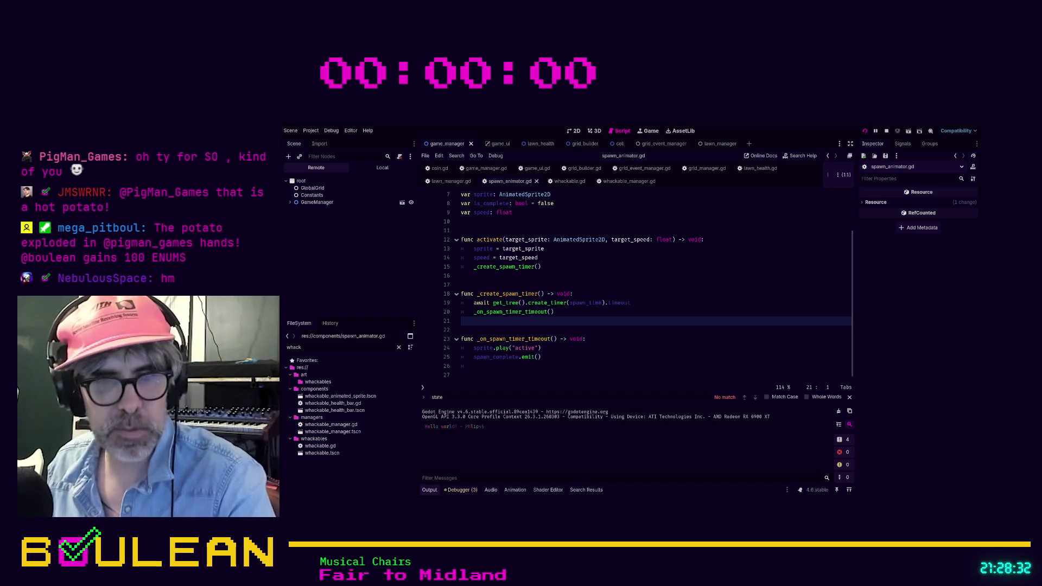
Run the whack-a-mole game to test the spawn animations, then stop it to resume editing.
key("F5")
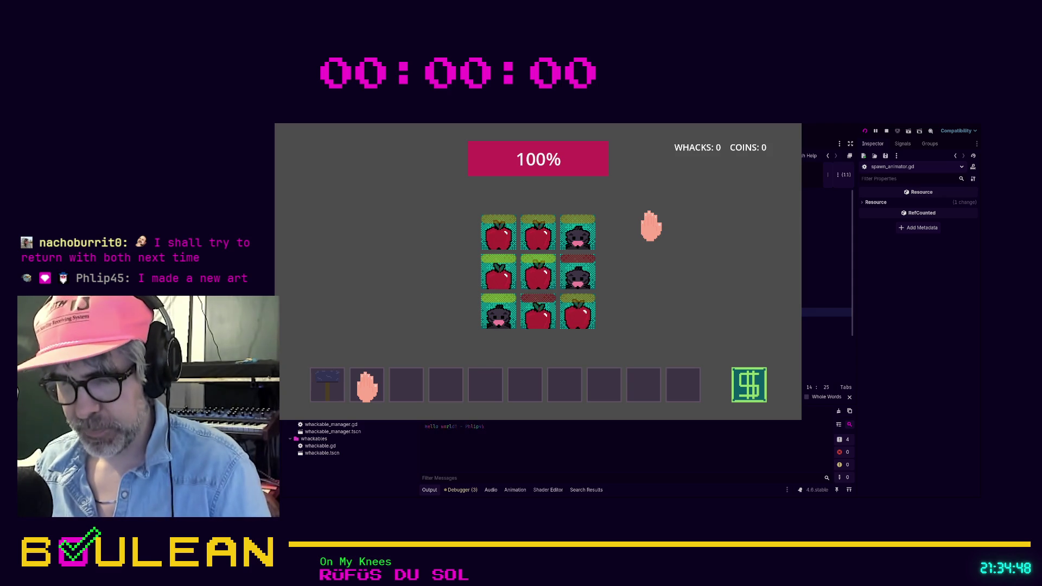
key("F8")
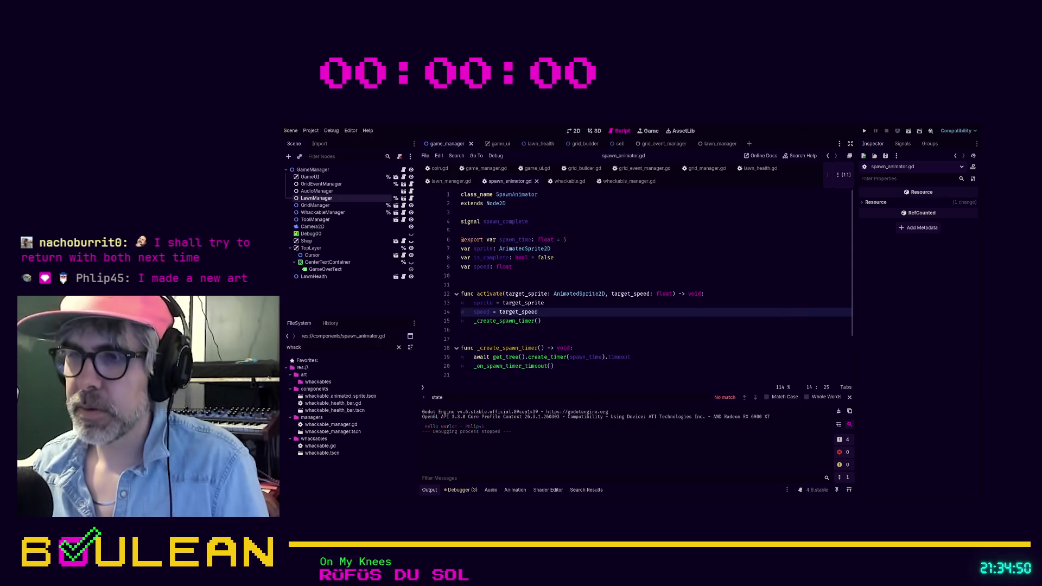